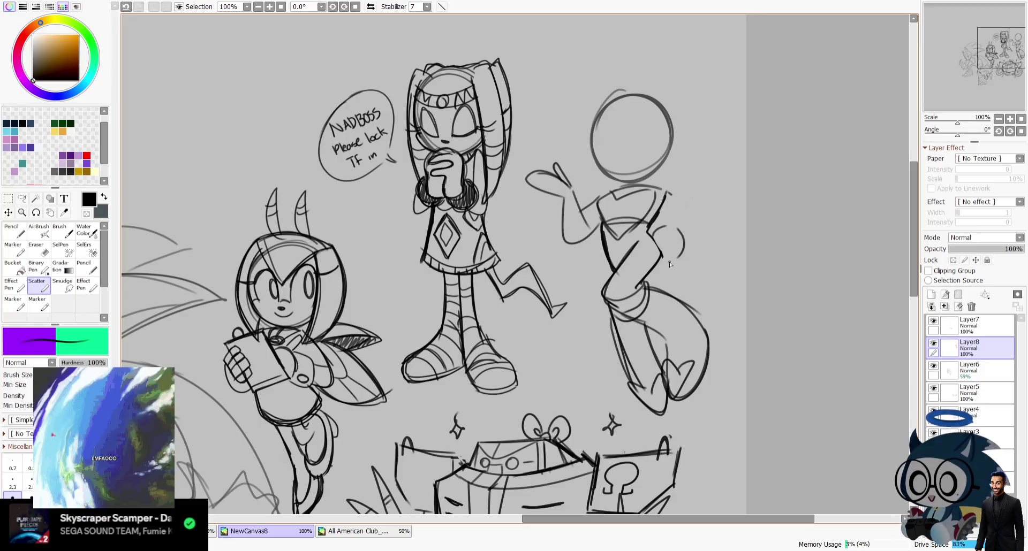
Step: Redraw the right figure's raised arm and hand, checking it in the mirrored view
{"action": "left_click_drag", "start_coordinate": [668, 191], "coordinate": [696, 230]}
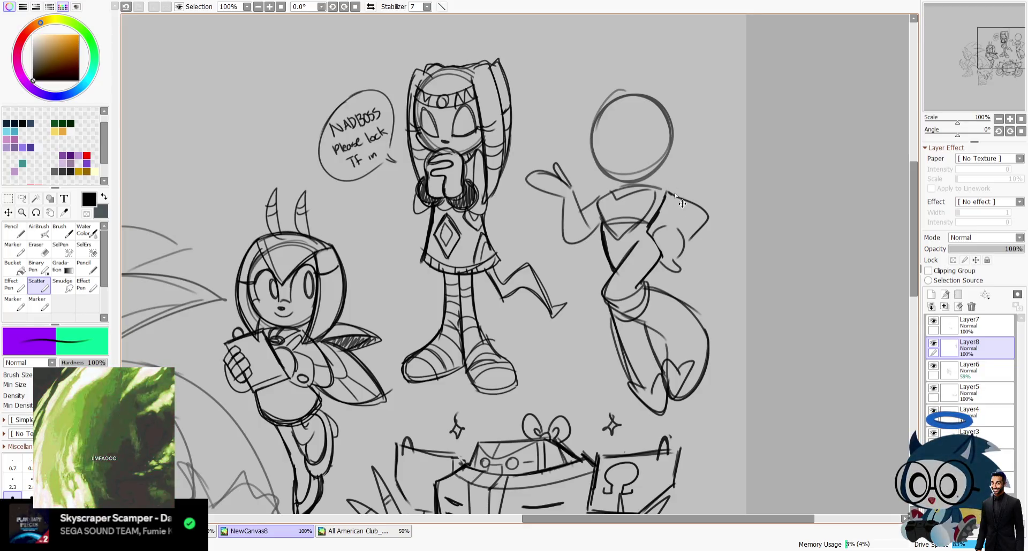
{"action": "left_click_drag", "start_coordinate": [658, 186], "coordinate": [706, 210]}
{"action": "left_click", "coordinate": [370, 6]}
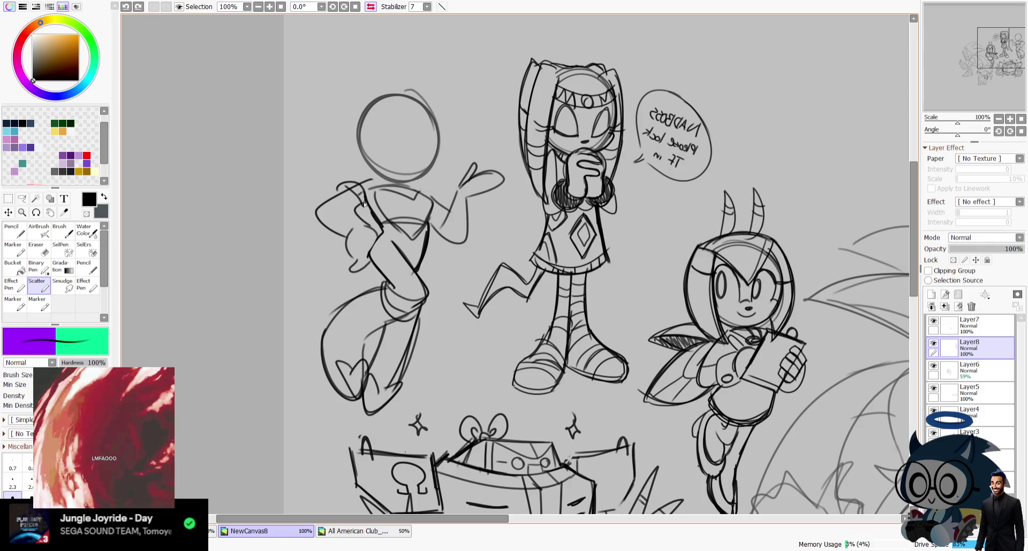
{"action": "left_click_drag", "start_coordinate": [364, 199], "coordinate": [378, 234]}
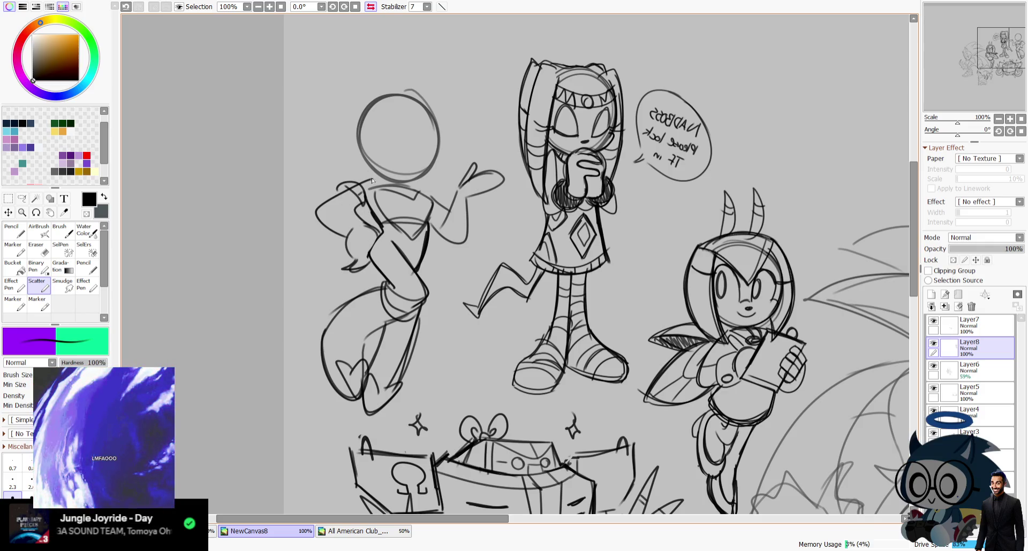
{"action": "key", "text": "h"}
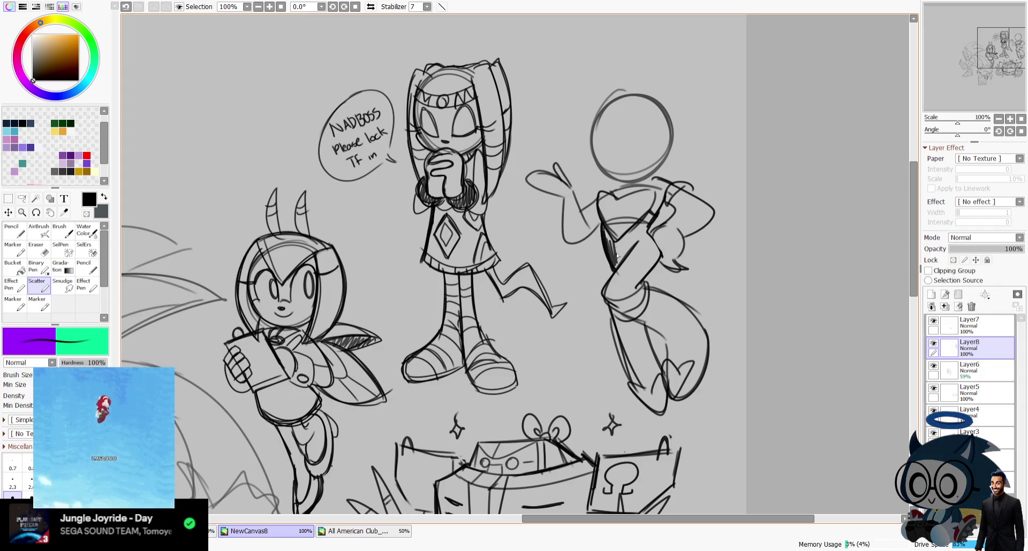
Step: Hatch the figure's torso dark and add strokes to her lower legs
{"action": "mouse_move", "coordinate": [609, 244]}
{"action": "left_mouse_down"}
{"action": "mouse_move", "coordinate": [634, 248]}
{"action": "mouse_move", "coordinate": [650, 213]}
{"action": "left_mouse_up"}
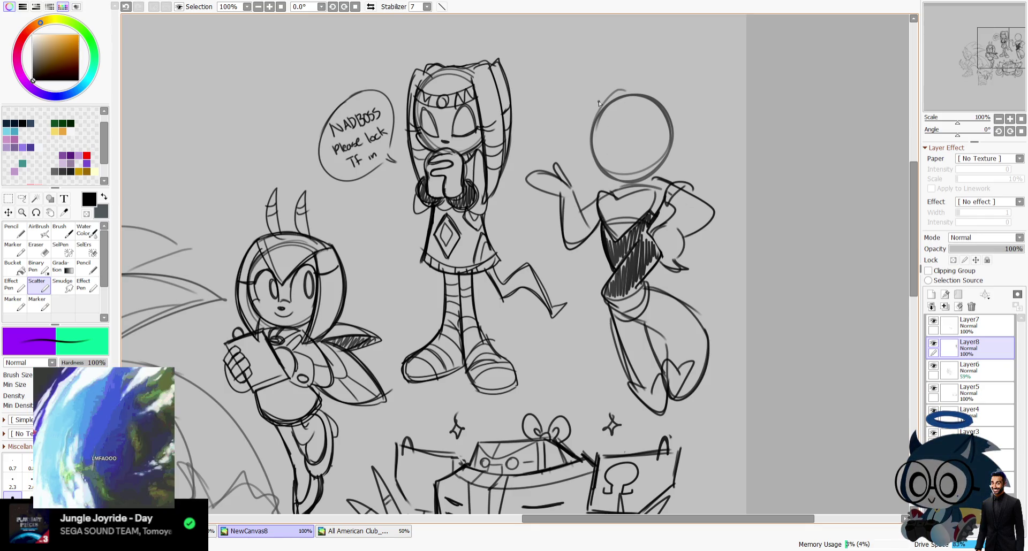
{"action": "mouse_move", "coordinate": [628, 383]}
{"action": "left_mouse_down"}
{"action": "mouse_move", "coordinate": [646, 391]}
{"action": "mouse_move", "coordinate": [660, 427]}
{"action": "left_mouse_up"}
{"action": "left_click_drag", "start_coordinate": [710, 362], "coordinate": [702, 367]}
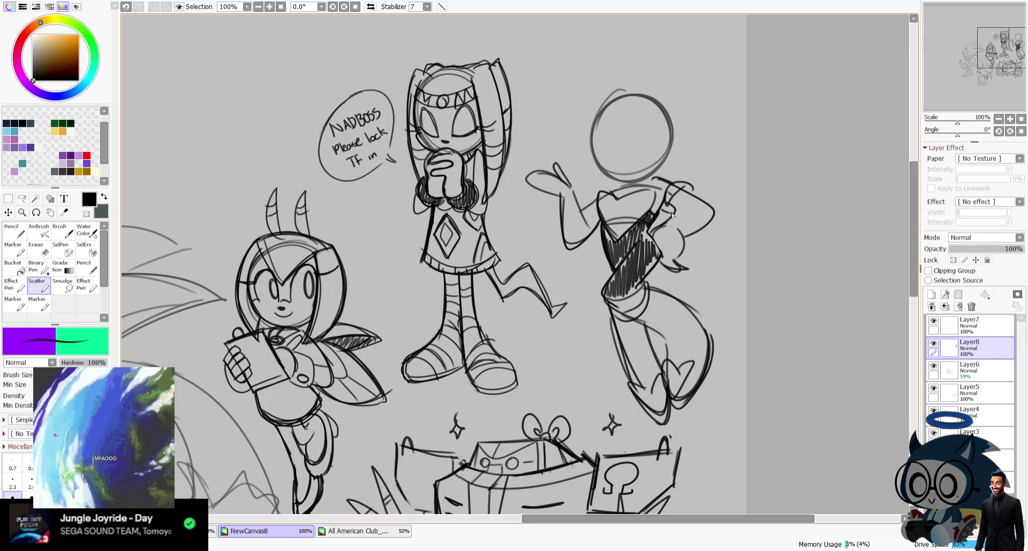
Step: Draw a long curved wing line beside the figure in mirrored view, redoing the first attempt
{"action": "key", "text": "h"}
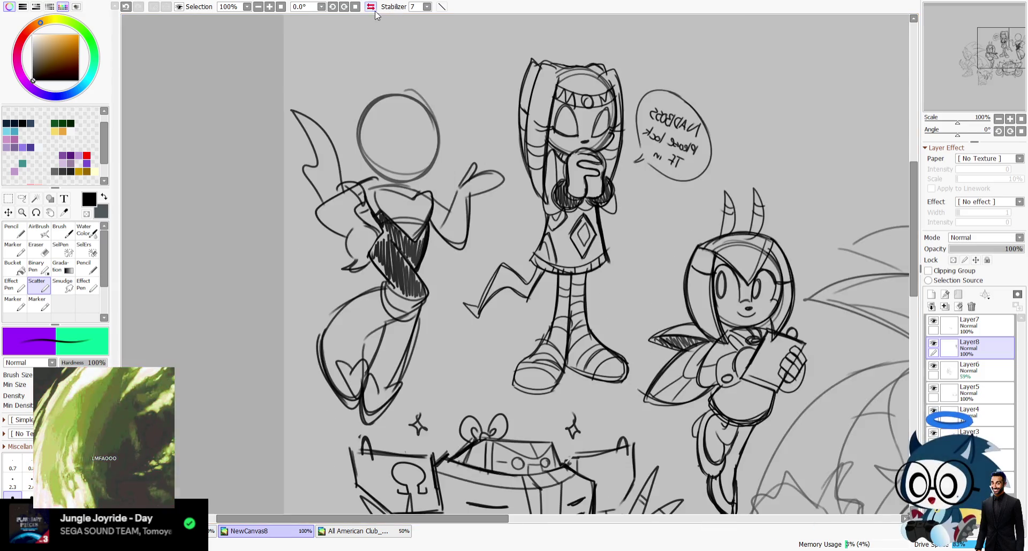
{"action": "left_click_drag", "start_coordinate": [350, 79], "coordinate": [316, 276]}
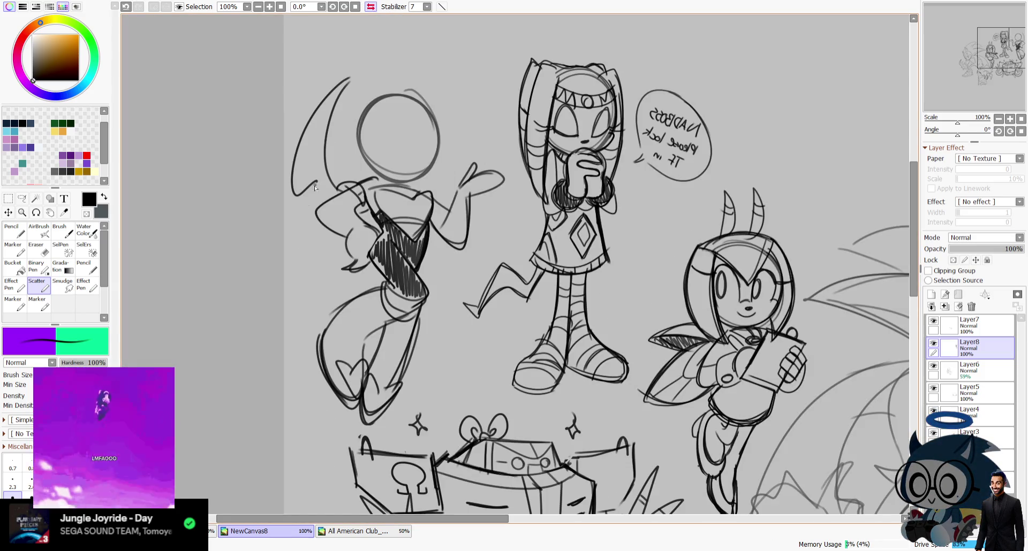
{"action": "key", "text": "ctrl+z"}
{"action": "left_click_drag", "start_coordinate": [346, 83], "coordinate": [332, 279]}
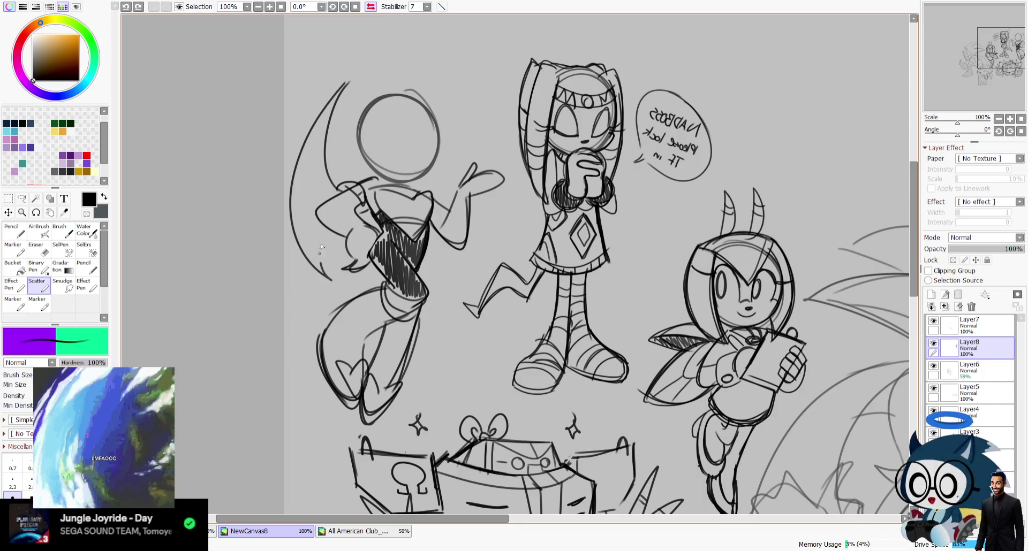
{"action": "left_click", "coordinate": [372, 7]}
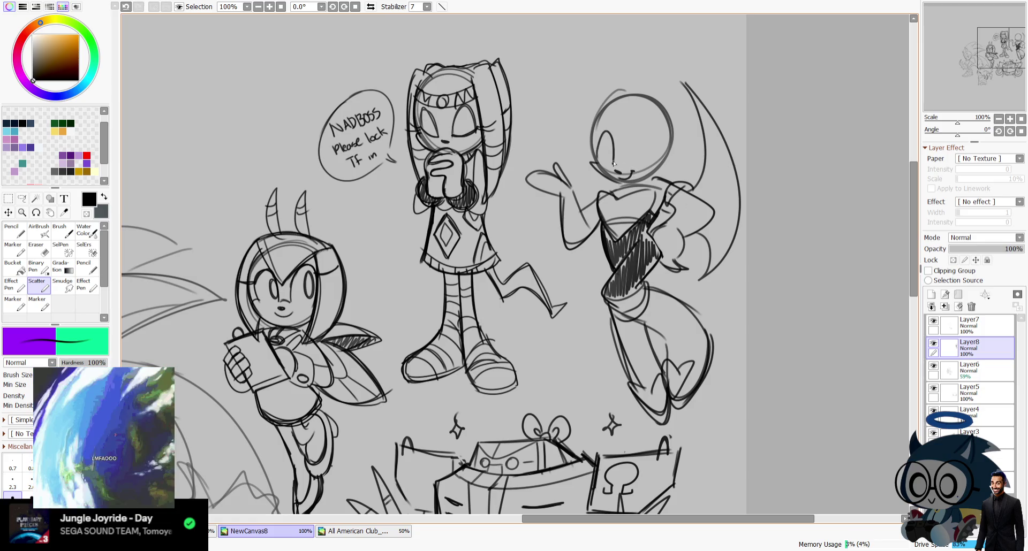
Step: Draw the eye with lashes and a pointed ear with its inner line
{"action": "mouse_move", "coordinate": [600, 161]}
{"action": "left_mouse_down"}
{"action": "mouse_move", "coordinate": [613, 143]}
{"action": "mouse_move", "coordinate": [593, 149]}
{"action": "left_mouse_up"}
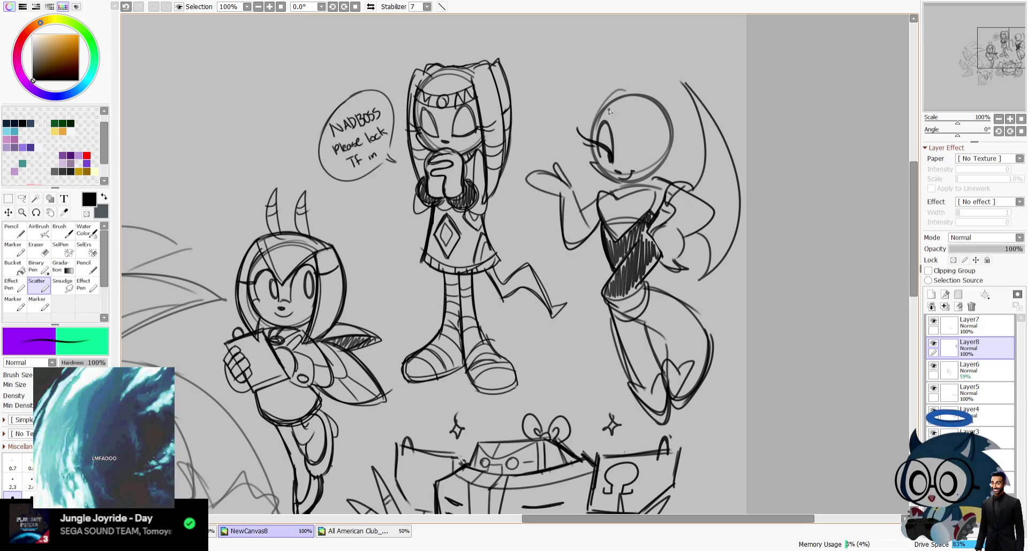
{"action": "mouse_move", "coordinate": [589, 110]}
{"action": "left_mouse_down"}
{"action": "mouse_move", "coordinate": [618, 93]}
{"action": "mouse_move", "coordinate": [663, 163]}
{"action": "left_mouse_up"}
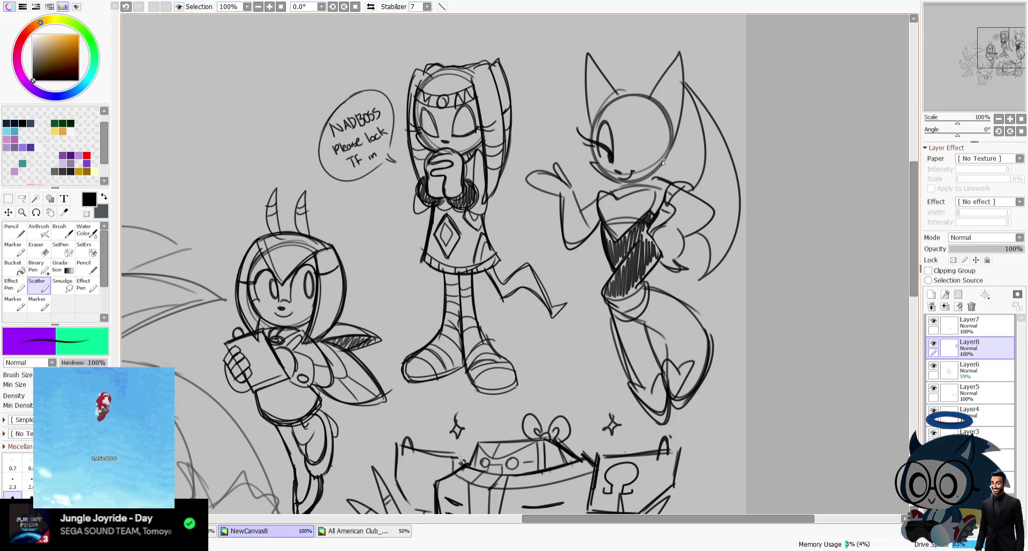
{"action": "left_click_drag", "start_coordinate": [676, 63], "coordinate": [667, 141]}
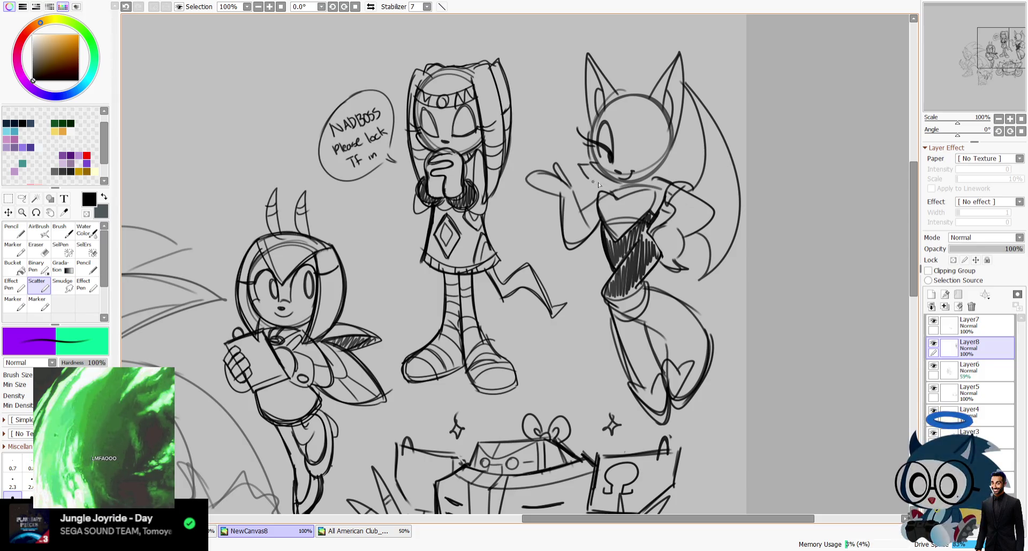
{"action": "left_click_drag", "start_coordinate": [681, 122], "coordinate": [677, 152]}
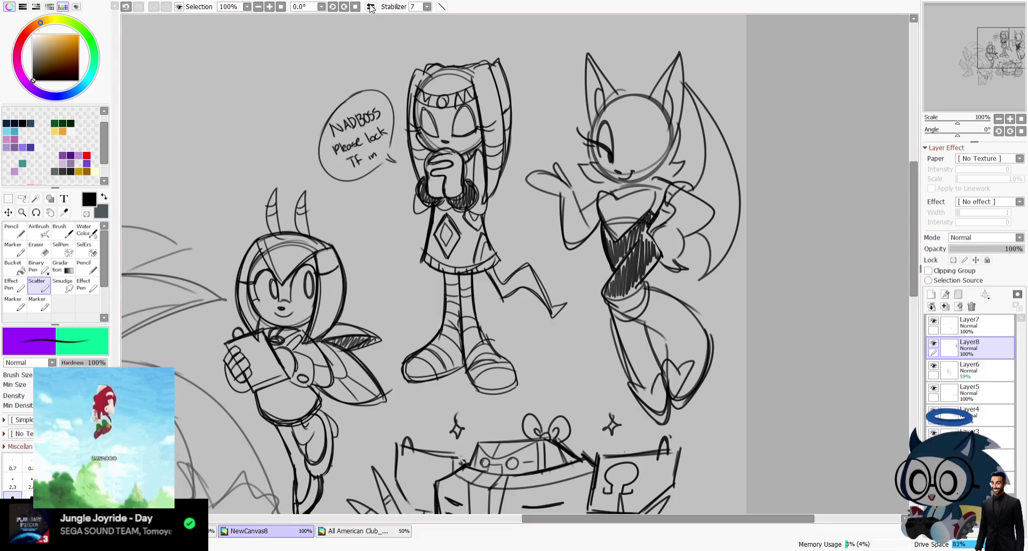
Step: In mirrored view, add a curve from ear to shoulder and across the chest
{"action": "key", "text": "h"}
{"action": "left_click_drag", "start_coordinate": [347, 84], "coordinate": [351, 184]}
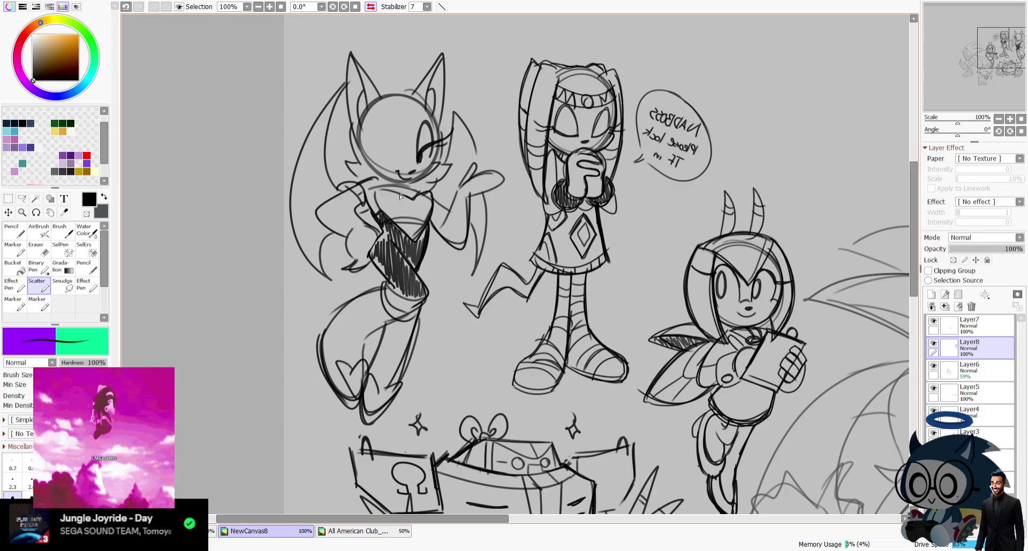
{"action": "left_click_drag", "start_coordinate": [378, 195], "coordinate": [408, 194]}
{"action": "key", "text": "h"}
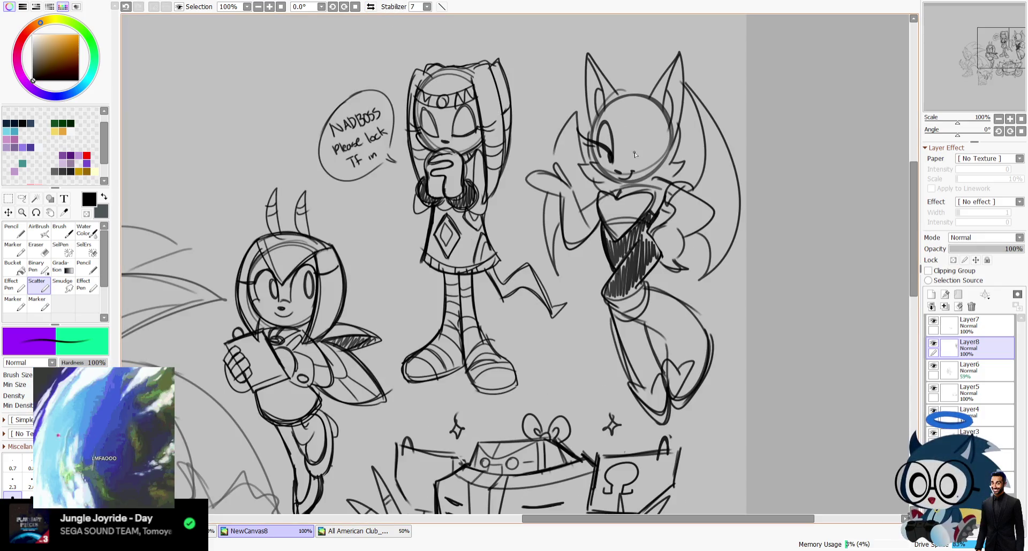
{"action": "key", "text": "ctrl+z"}
{"action": "key", "text": "ctrl+y"}
{"action": "key", "text": "ctrl+y"}
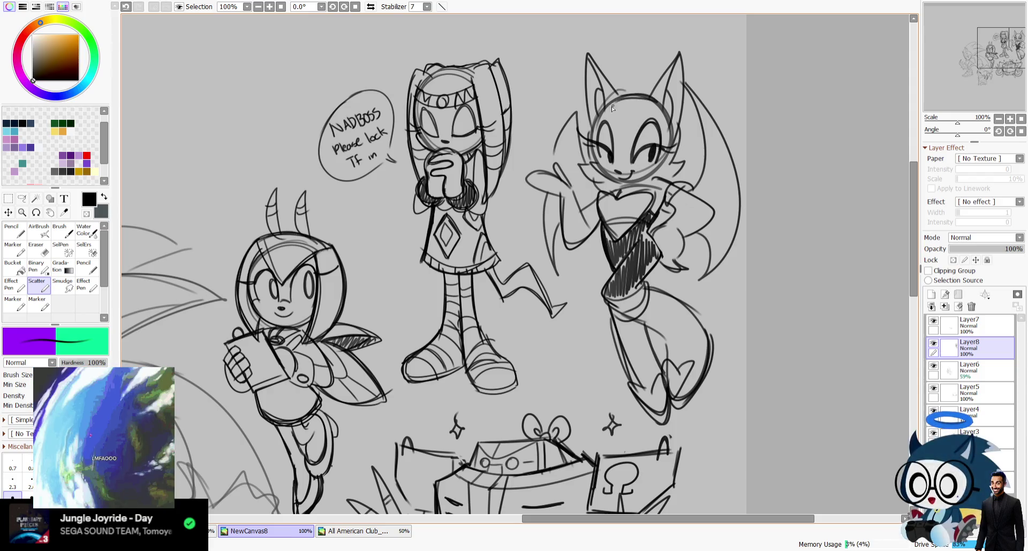
Step: Sketch the bat's wing edges, lower leg lines and a short stroke near the arm
{"action": "left_click_drag", "start_coordinate": [535, 170], "coordinate": [520, 244]}
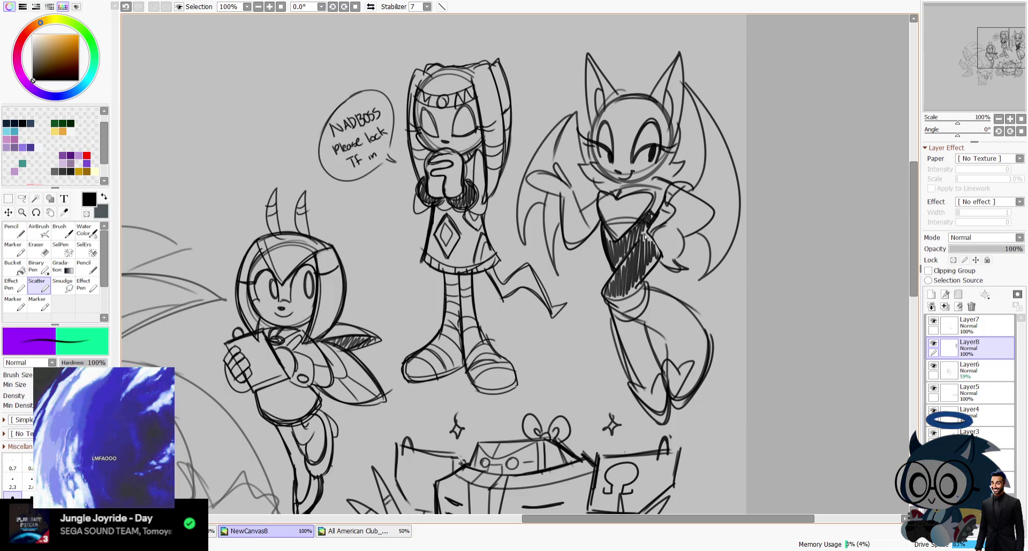
{"action": "left_click_drag", "start_coordinate": [645, 318], "coordinate": [667, 375]}
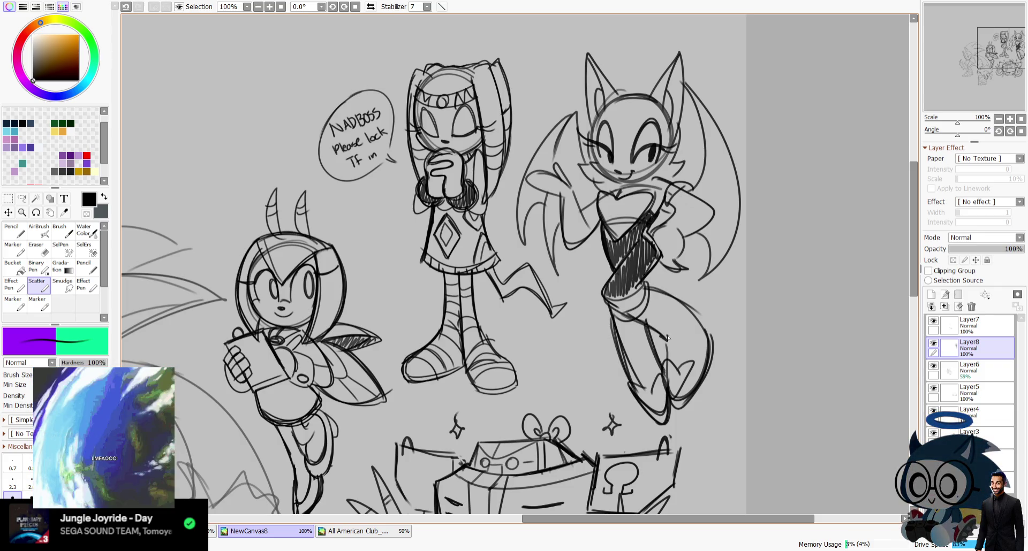
{"action": "left_click_drag", "start_coordinate": [665, 353], "coordinate": [667, 385]}
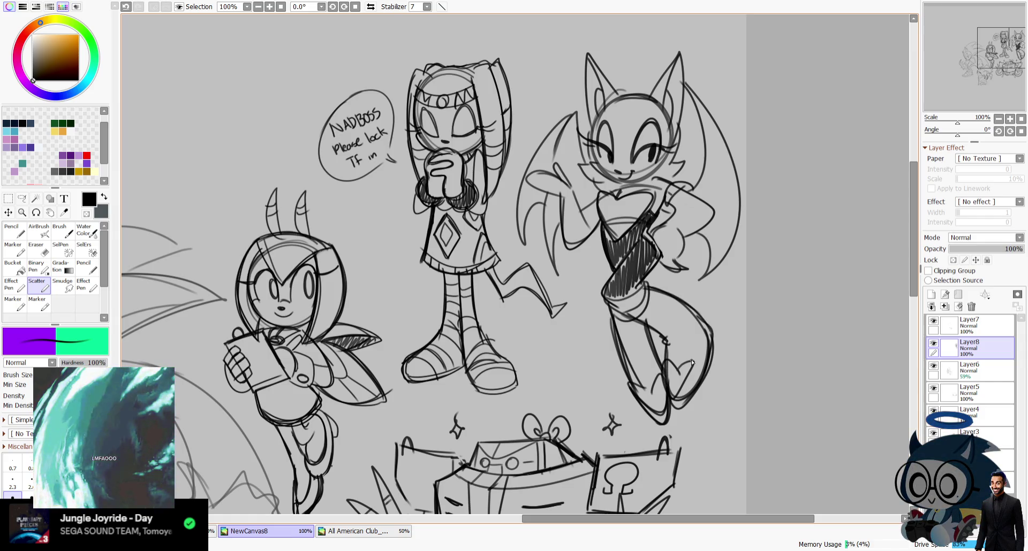
{"action": "left_click_drag", "start_coordinate": [573, 115], "coordinate": [538, 159]}
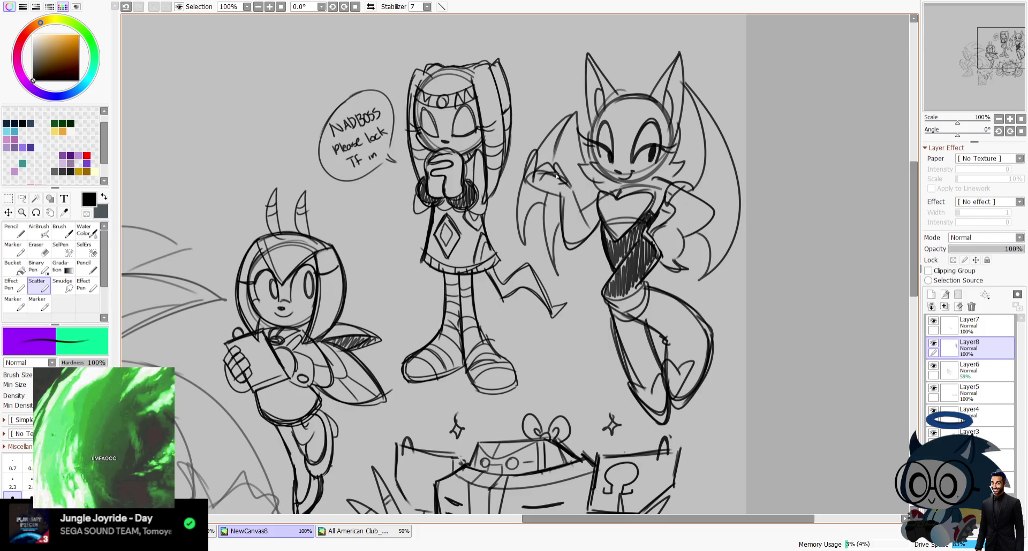
{"action": "left_click_drag", "start_coordinate": [675, 200], "coordinate": [665, 230]}
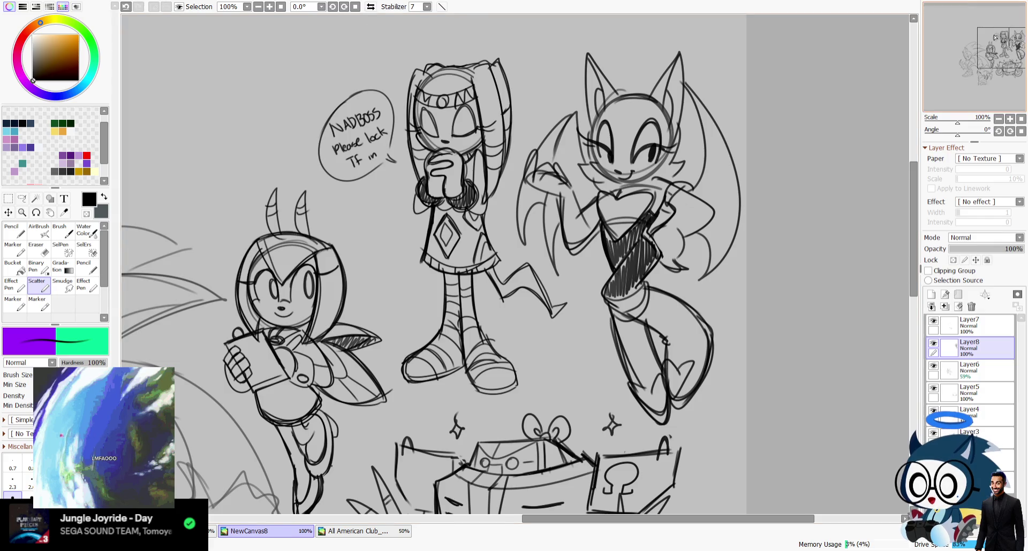
{"action": "mouse_move", "coordinate": [995, 37]}
{"action": "left_mouse_down"}
{"action": "mouse_move", "coordinate": [975, 66]}
{"action": "mouse_move", "coordinate": [974, 56]}
{"action": "left_mouse_up"}
Step: Raise Layer6's opacity to 100%
{"action": "left_click", "coordinate": [969, 370]}
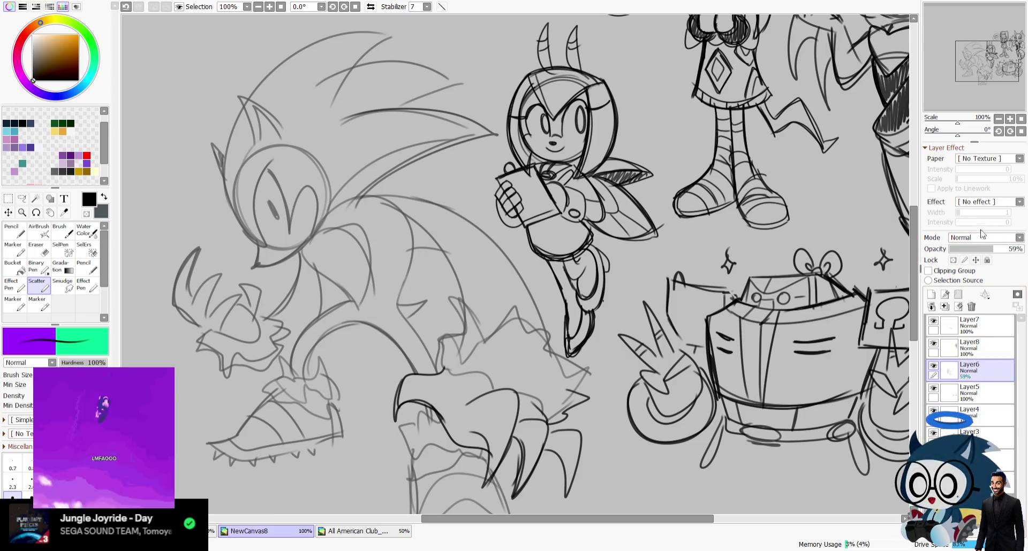
{"action": "left_click_drag", "start_coordinate": [991, 249], "coordinate": [1022, 249]}
{"action": "left_click_drag", "start_coordinate": [983, 60], "coordinate": [991, 54]}
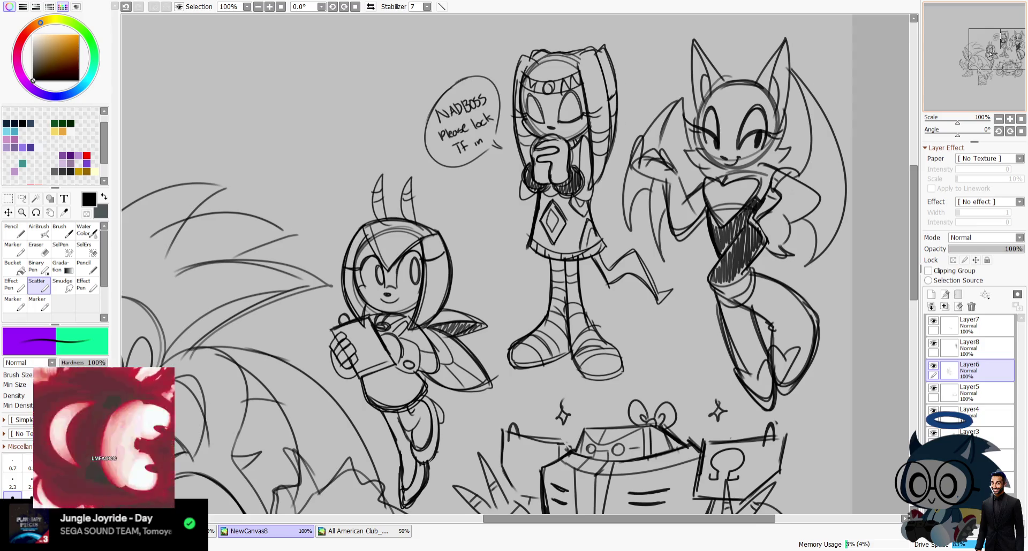
Step: Touch up the bat's face on Layer8, then add new Layer9 above it
{"action": "left_click", "coordinate": [371, 7]}
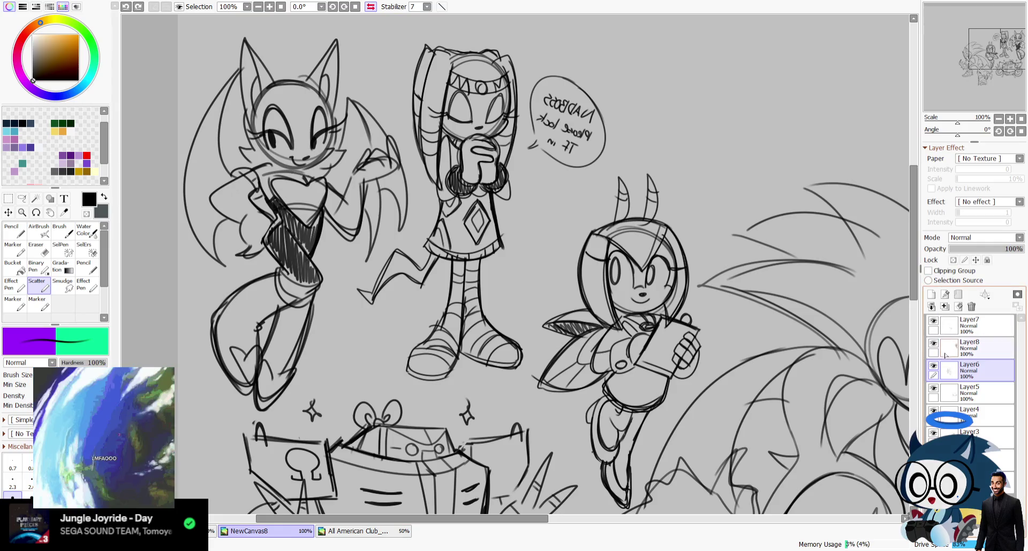
{"action": "left_click", "coordinate": [970, 348]}
{"action": "left_click", "coordinate": [933, 343]}
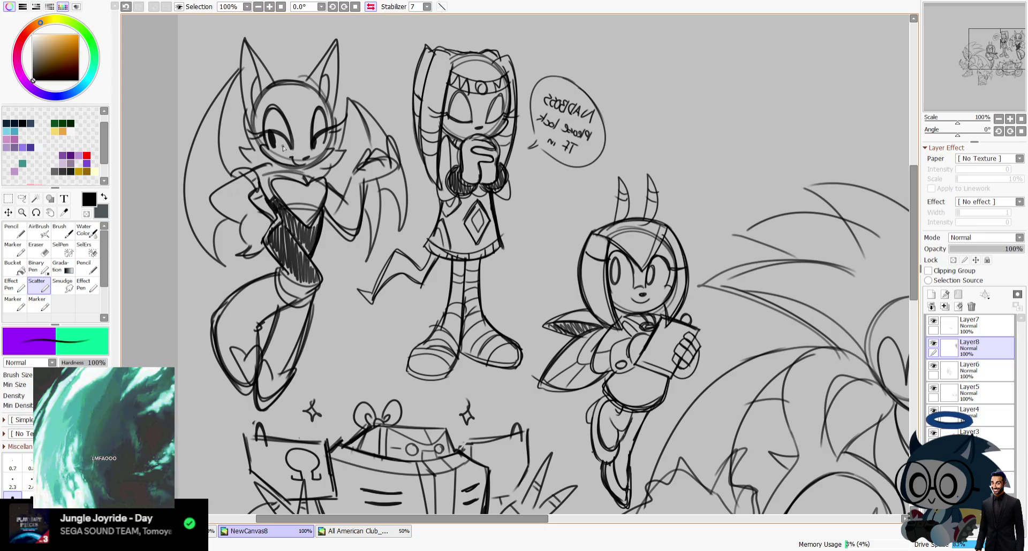
{"action": "left_click_drag", "start_coordinate": [265, 149], "coordinate": [281, 158]}
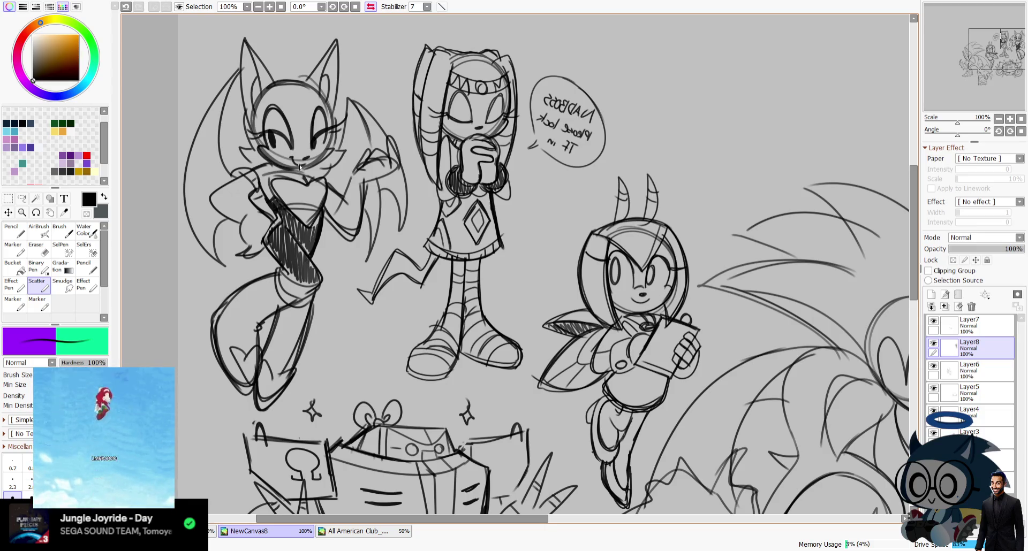
{"action": "key", "text": "h"}
{"action": "mouse_move", "coordinate": [987, 18]}
{"action": "left_mouse_down"}
{"action": "mouse_move", "coordinate": [993, 97]}
{"action": "mouse_move", "coordinate": [990, 75]}
{"action": "left_mouse_up"}
{"action": "left_click", "coordinate": [932, 294]}
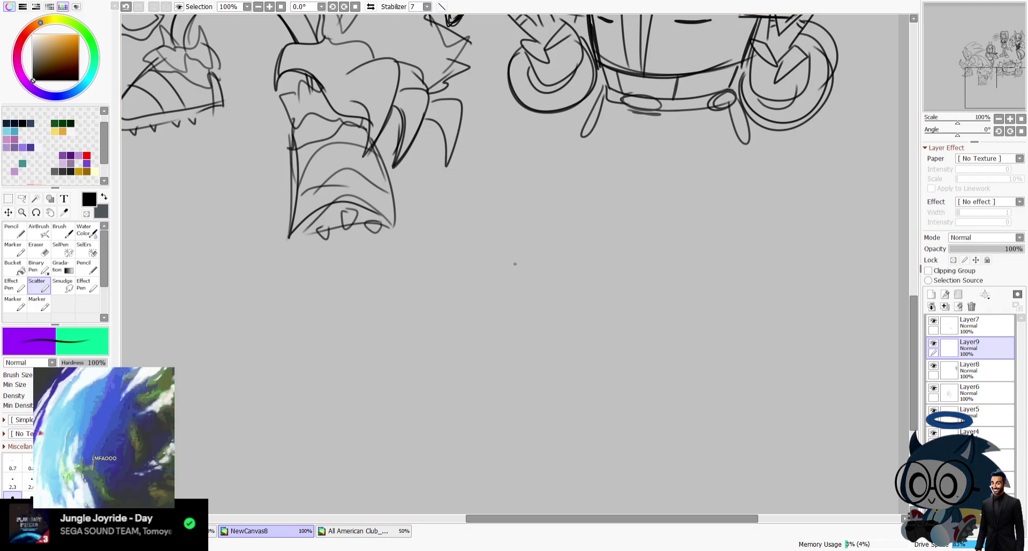
Step: Draw the hedgehog's round head outline on Layer9, undoing rejected circle attempts
{"action": "mouse_move", "coordinate": [541, 176]}
{"action": "left_mouse_down"}
{"action": "mouse_move", "coordinate": [551, 177]}
{"action": "mouse_move", "coordinate": [544, 289]}
{"action": "left_mouse_up"}
{"action": "key", "text": "ctrl+z"}
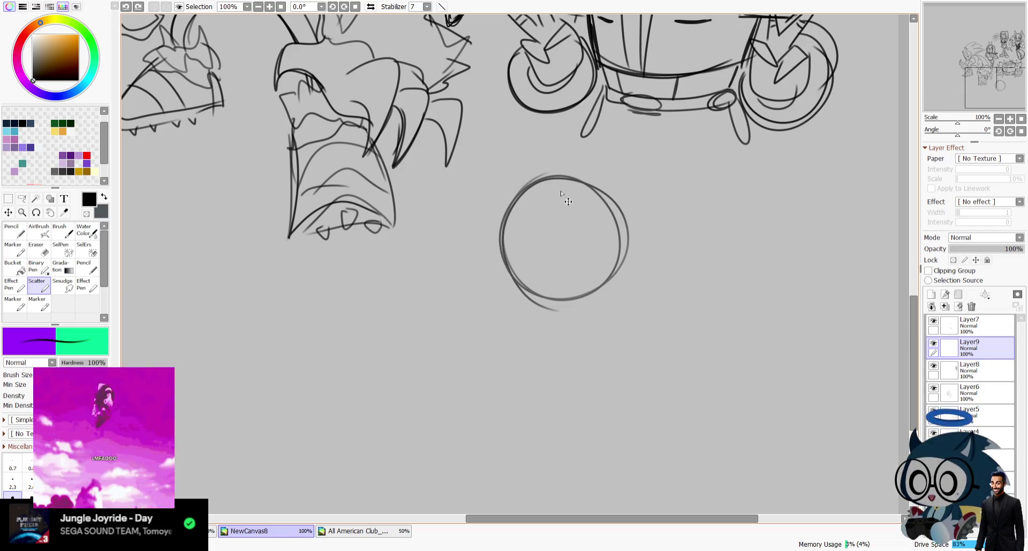
{"action": "key", "text": "ctrl+z"}
{"action": "left_click_drag", "start_coordinate": [557, 180], "coordinate": [560, 182]}
{"action": "left_click_drag", "start_coordinate": [616, 209], "coordinate": [597, 263]}
{"action": "key", "text": "ctrl+z"}
{"action": "key", "text": "ctrl+z"}
{"action": "key", "text": "ctrl+z"}
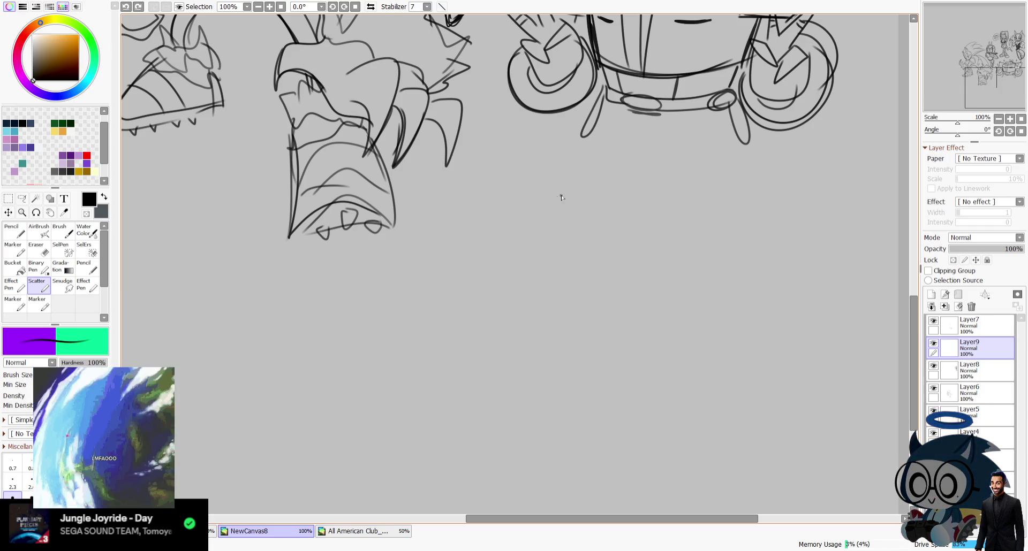
{"action": "left_click_drag", "start_coordinate": [530, 218], "coordinate": [518, 301]}
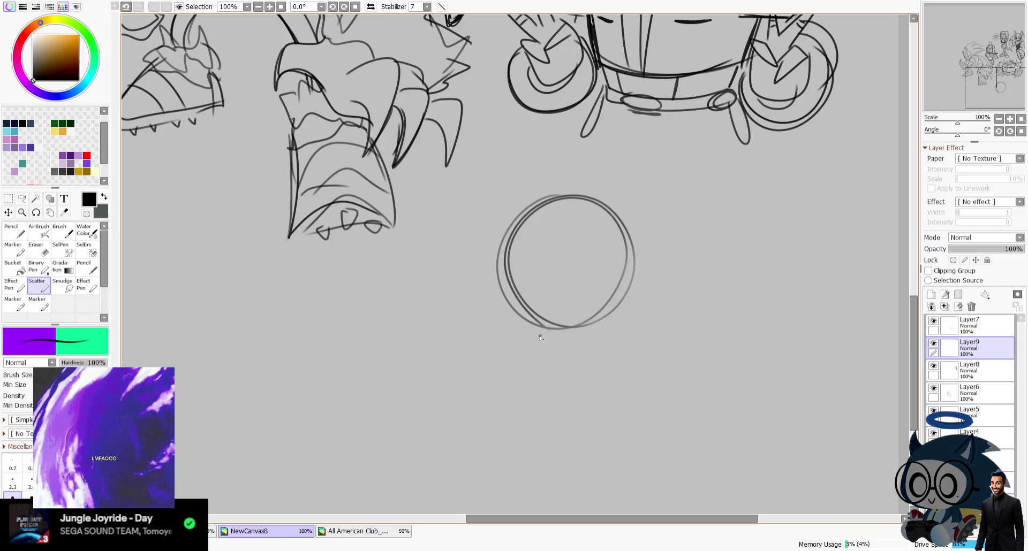
{"action": "left_click_drag", "start_coordinate": [614, 339], "coordinate": [536, 345]}
{"action": "key", "text": "ctrl+z"}
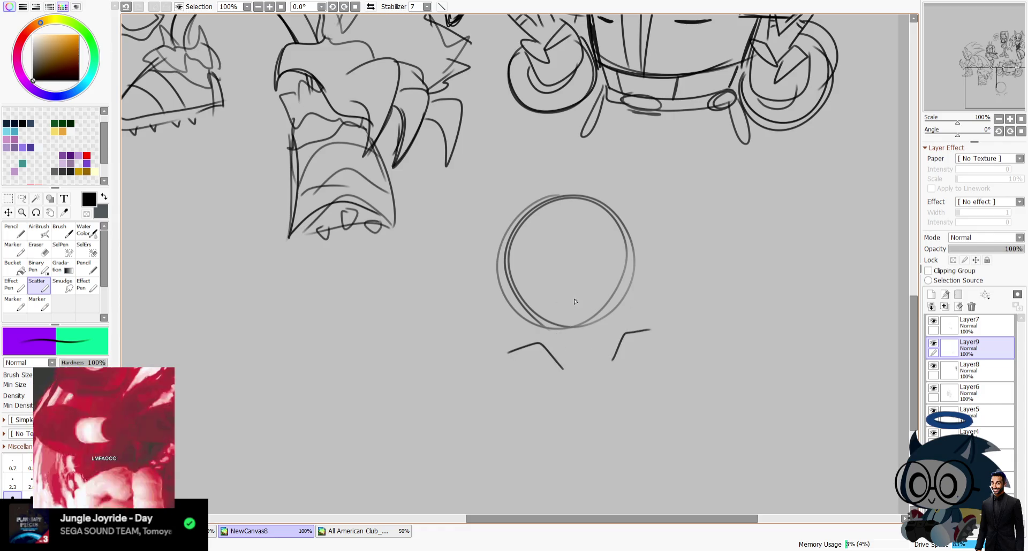
Step: Add the brow curve and the oval eyes inside the head
{"action": "mouse_move", "coordinate": [581, 305]}
{"action": "left_mouse_down"}
{"action": "mouse_move", "coordinate": [598, 288]}
{"action": "mouse_move", "coordinate": [580, 324]}
{"action": "left_mouse_up"}
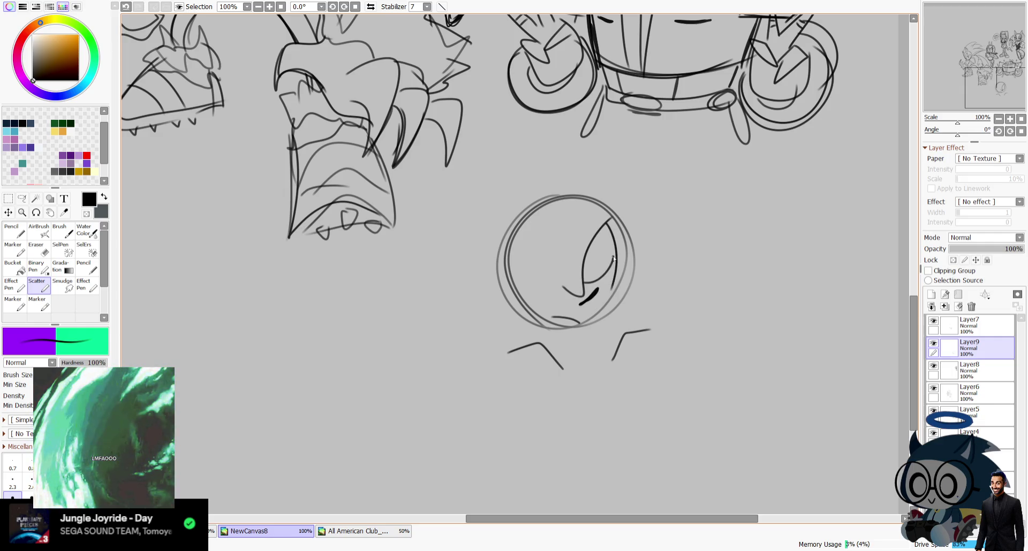
{"action": "key", "text": "ctrl+z"}
{"action": "left_click_drag", "start_coordinate": [498, 259], "coordinate": [583, 296]}
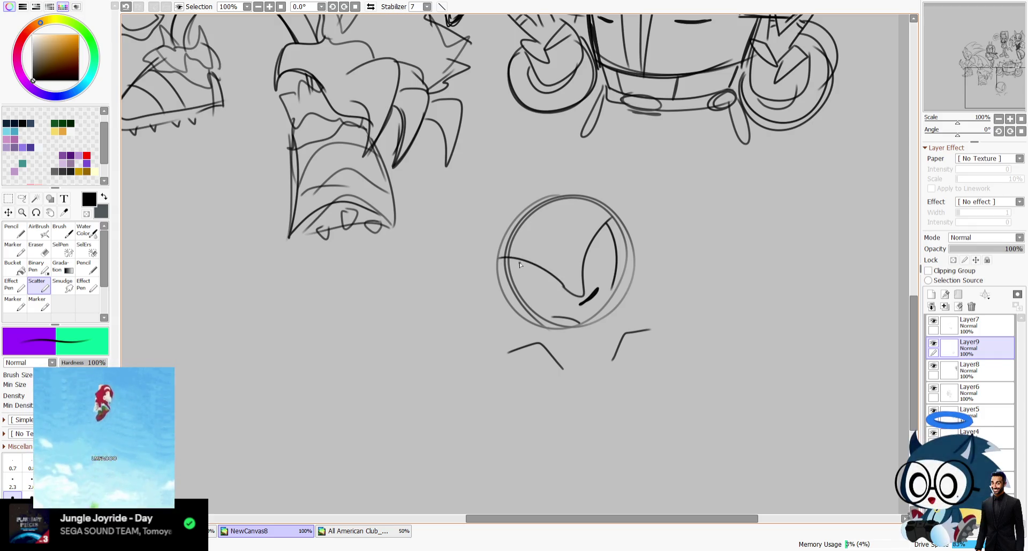
{"action": "left_click_drag", "start_coordinate": [518, 263], "coordinate": [566, 293]}
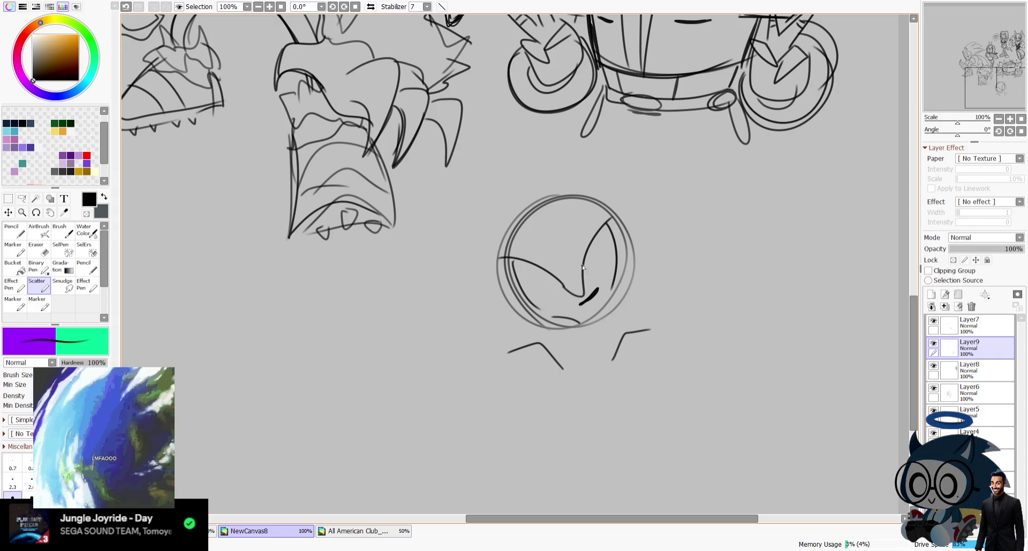
{"action": "left_click_drag", "start_coordinate": [527, 264], "coordinate": [539, 279]}
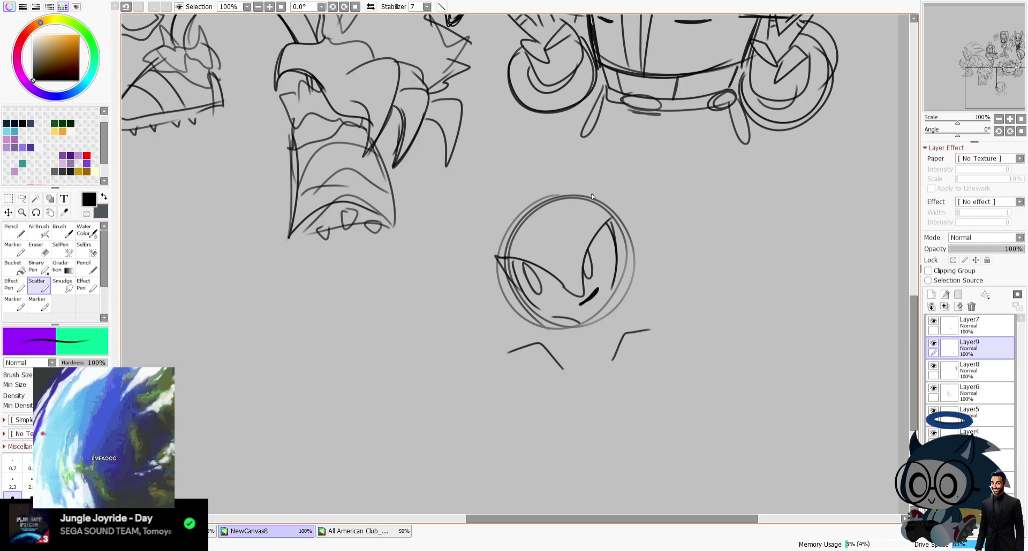
Step: Draw the two pointed ears and the top of the head between them
{"action": "left_click_drag", "start_coordinate": [571, 186], "coordinate": [602, 177]}
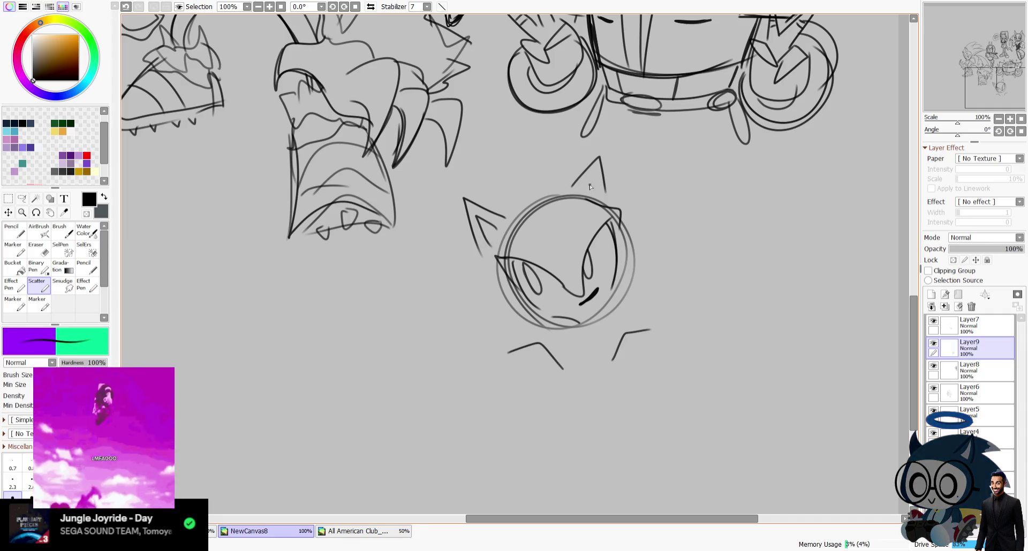
{"action": "left_click_drag", "start_coordinate": [478, 246], "coordinate": [495, 221]}
{"action": "left_click_drag", "start_coordinate": [575, 185], "coordinate": [464, 199]}
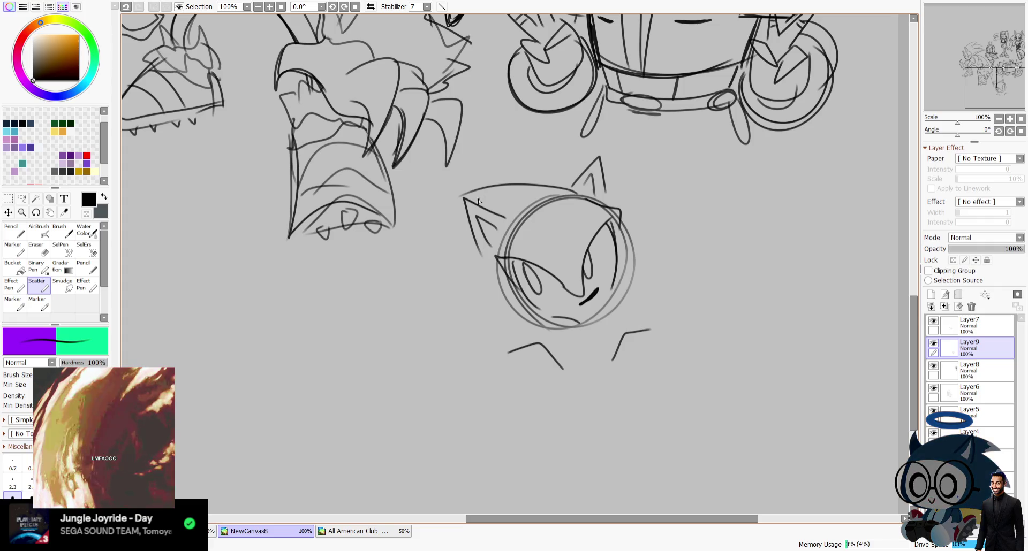
Step: Sketch quills sweeping back on the left of the head
{"action": "key", "text": "h"}
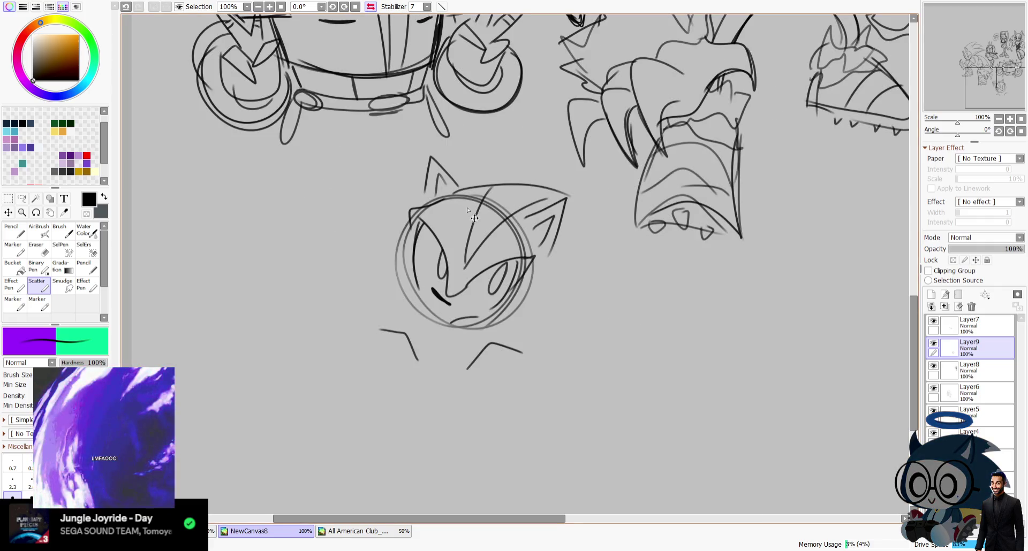
{"action": "left_click_drag", "start_coordinate": [497, 186], "coordinate": [459, 268]}
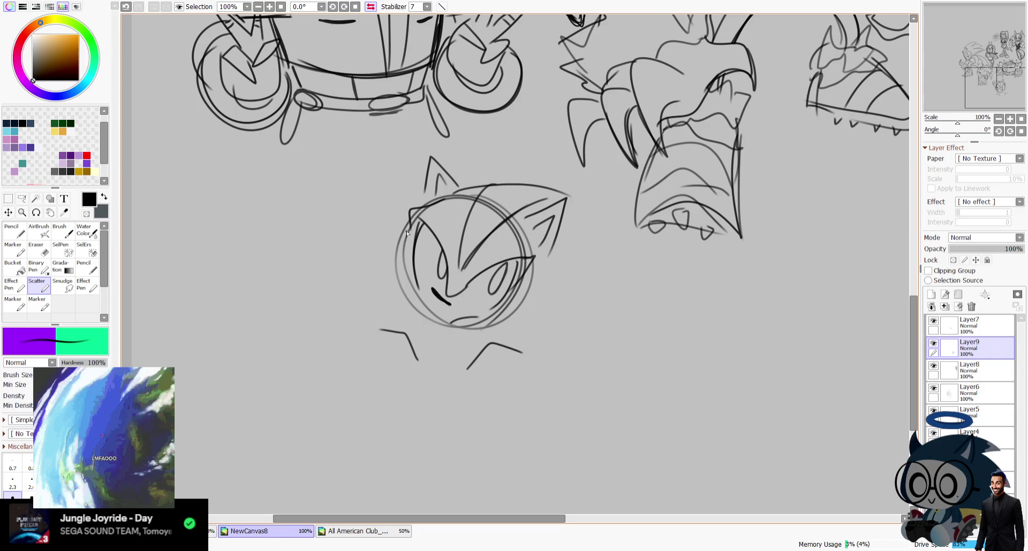
{"action": "left_click", "coordinate": [372, 8]}
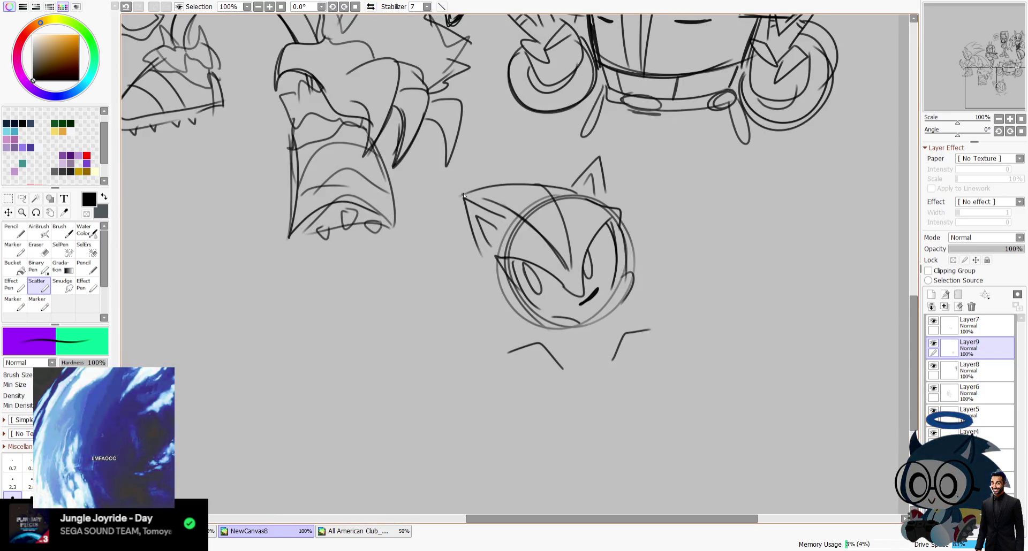
{"action": "left_click_drag", "start_coordinate": [503, 185], "coordinate": [412, 231]}
{"action": "left_click_drag", "start_coordinate": [480, 249], "coordinate": [415, 285]}
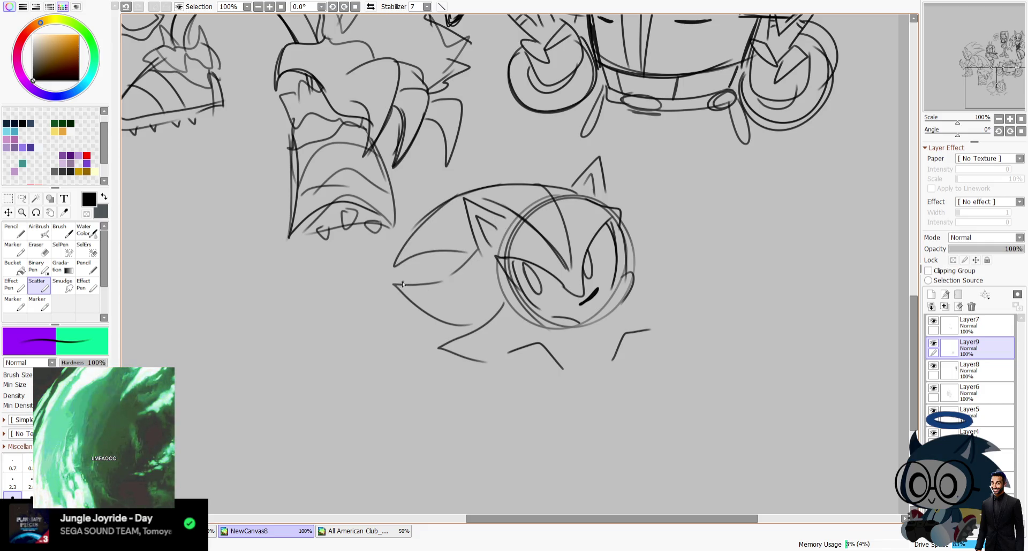
Step: Redraw the head's lower-left side and chin in mirrored view
{"action": "left_click_drag", "start_coordinate": [455, 342], "coordinate": [493, 333]}
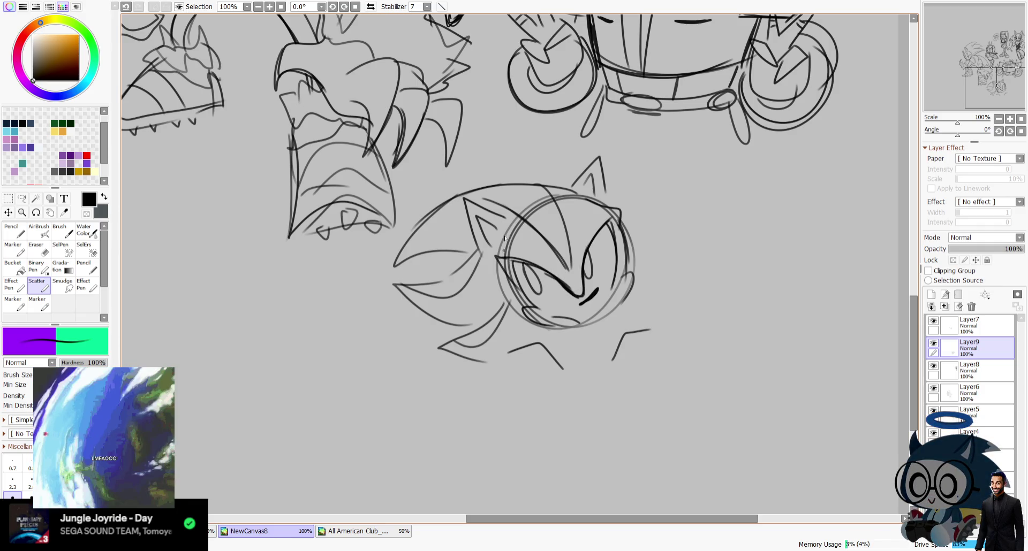
{"action": "left_click", "coordinate": [371, 7]}
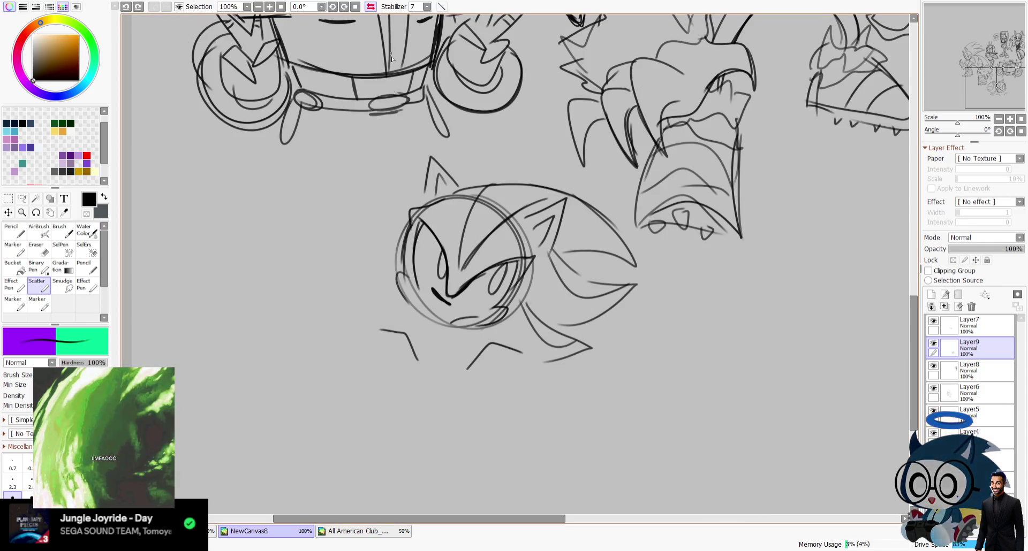
{"action": "left_click_drag", "start_coordinate": [397, 274], "coordinate": [440, 324]}
{"action": "key", "text": "ctrl+z"}
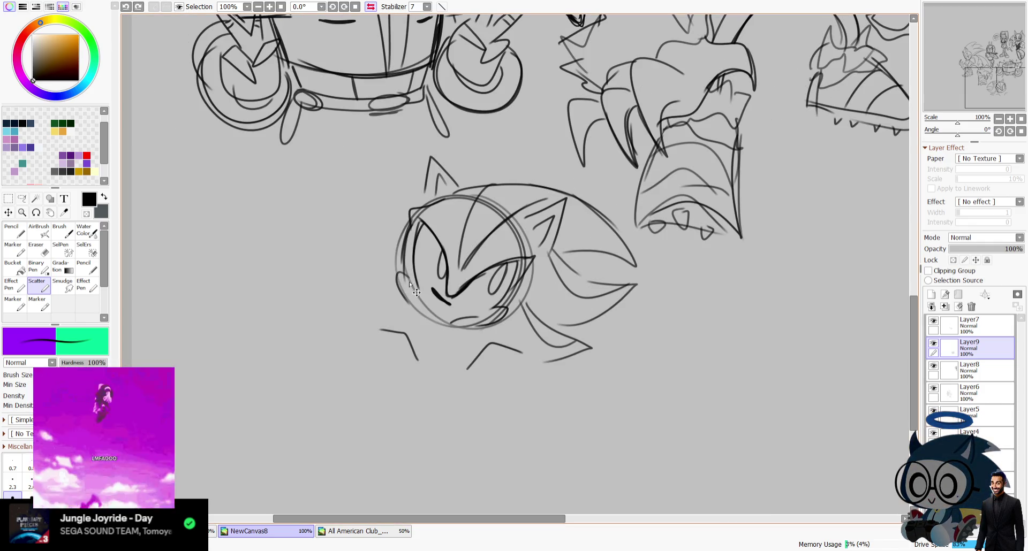
{"action": "mouse_move", "coordinate": [407, 277]}
{"action": "left_mouse_down"}
{"action": "mouse_move", "coordinate": [484, 327]}
{"action": "mouse_move", "coordinate": [532, 378]}
{"action": "left_mouse_up"}
{"action": "left_click", "coordinate": [370, 7]}
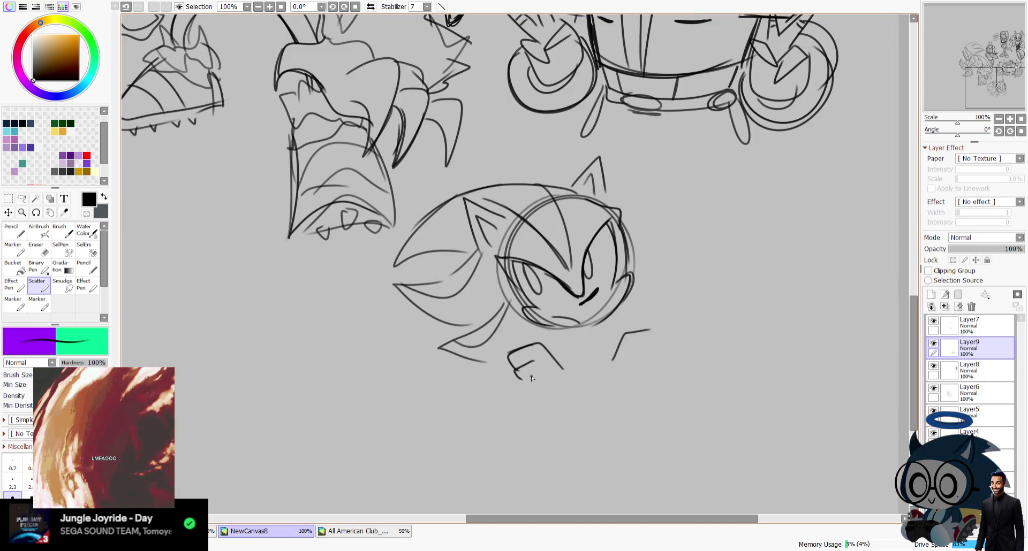
Step: Add a hooked quill reaching out on the right and short strokes under the chin
{"action": "left_click_drag", "start_coordinate": [660, 330], "coordinate": [666, 340]}
{"action": "left_click_drag", "start_coordinate": [610, 333], "coordinate": [551, 329]}
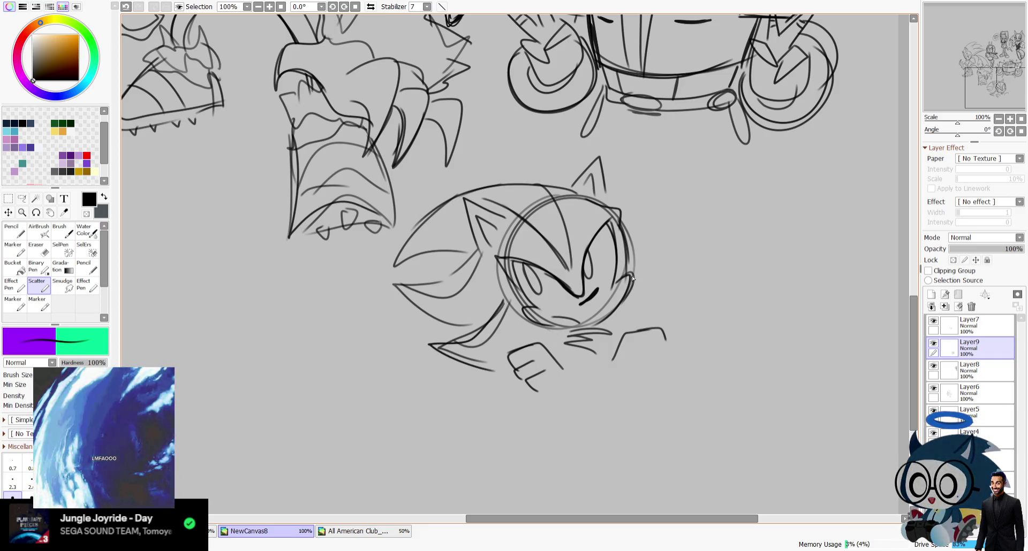
{"action": "left_click_drag", "start_coordinate": [636, 279], "coordinate": [640, 316]}
Step: Draw the fist of the crossed arms at the lower left
{"action": "left_click", "coordinate": [370, 6]}
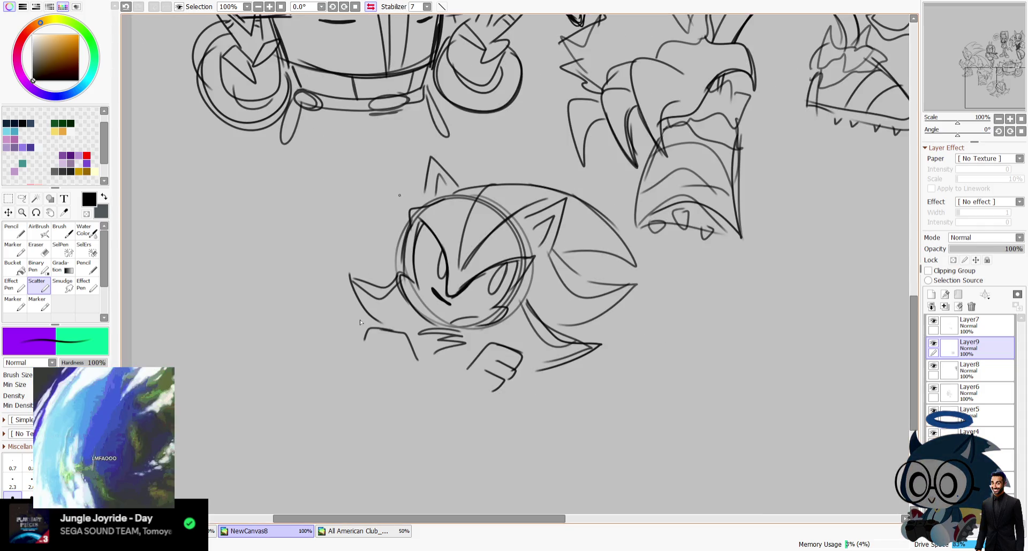
{"action": "left_click_drag", "start_coordinate": [368, 335], "coordinate": [384, 368]}
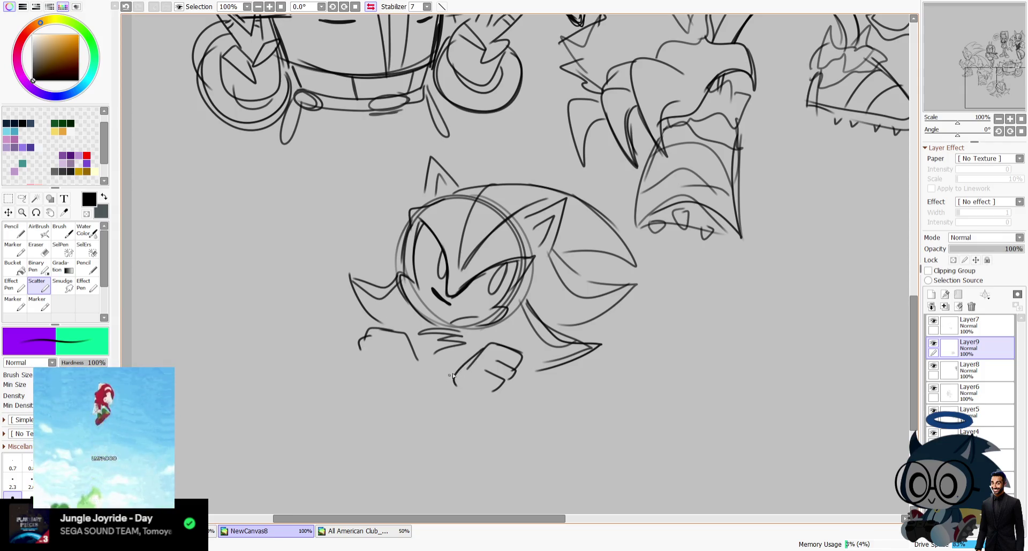
{"action": "key", "text": "h"}
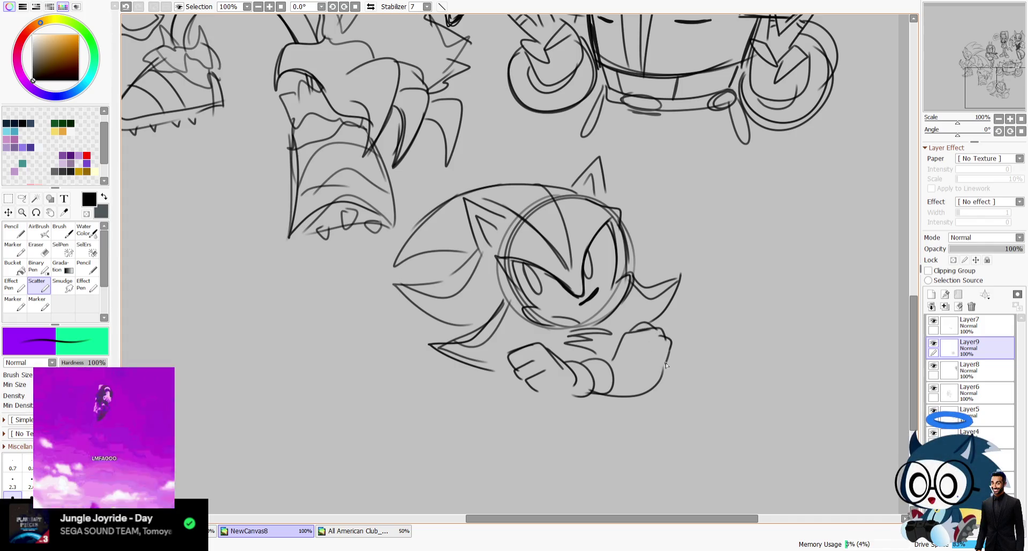
{"action": "key", "text": "ctrl+z"}
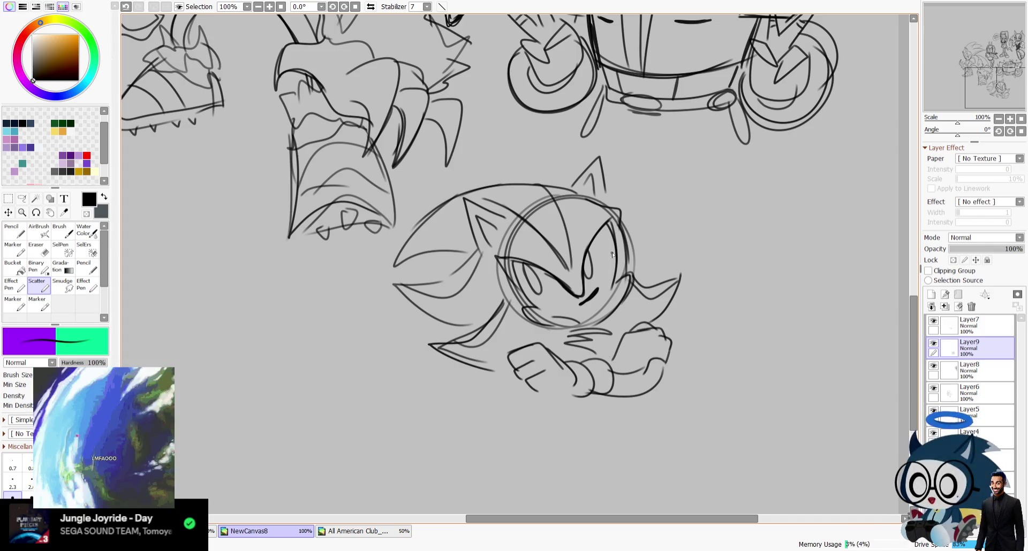
{"action": "key", "text": "ctrl+y"}
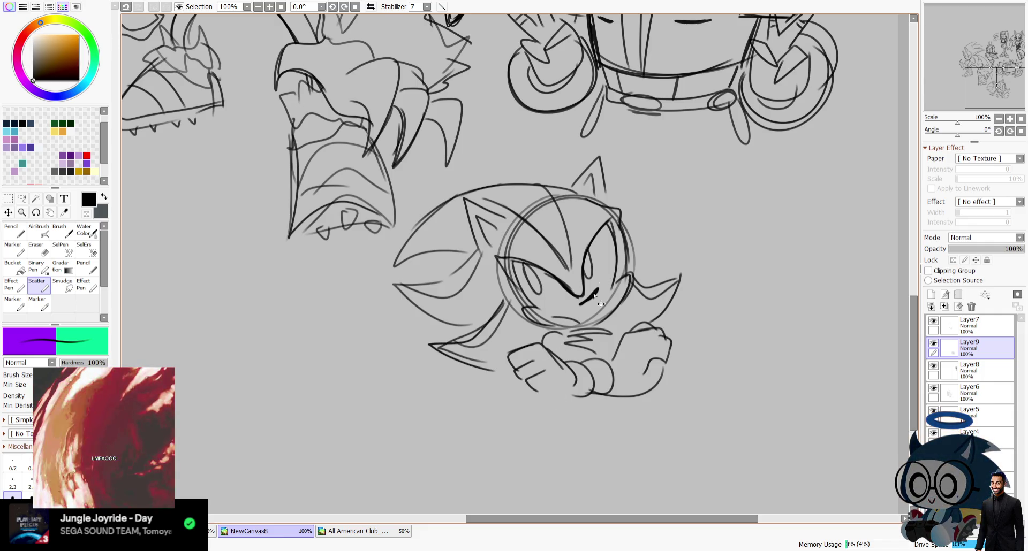
Step: Lasso the crossed hands and shift them slightly to the right
{"action": "key", "text": "a"}
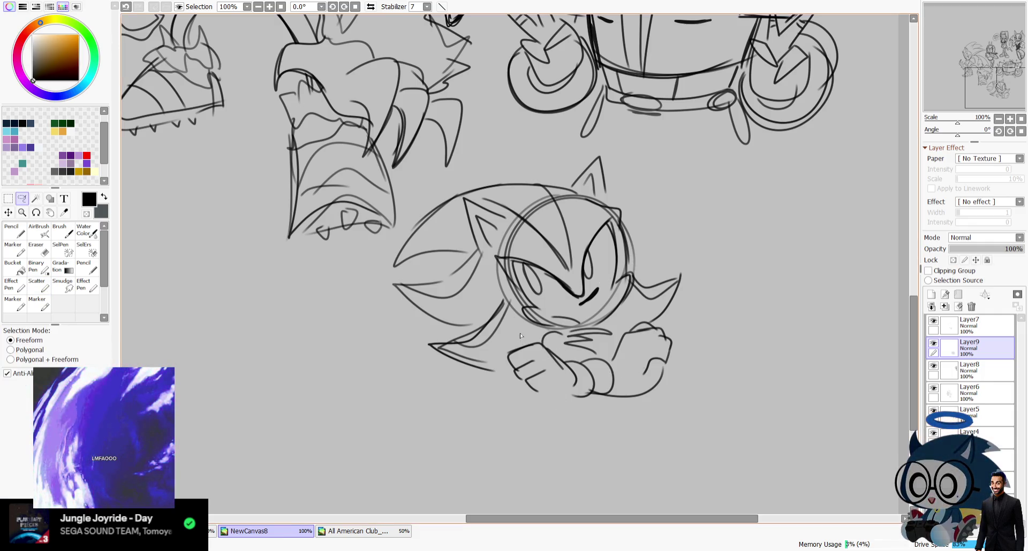
{"action": "mouse_move", "coordinate": [522, 334]}
{"action": "left_mouse_down"}
{"action": "mouse_move", "coordinate": [626, 393]}
{"action": "mouse_move", "coordinate": [552, 342]}
{"action": "left_mouse_up"}
{"action": "key", "text": "ctrl"}
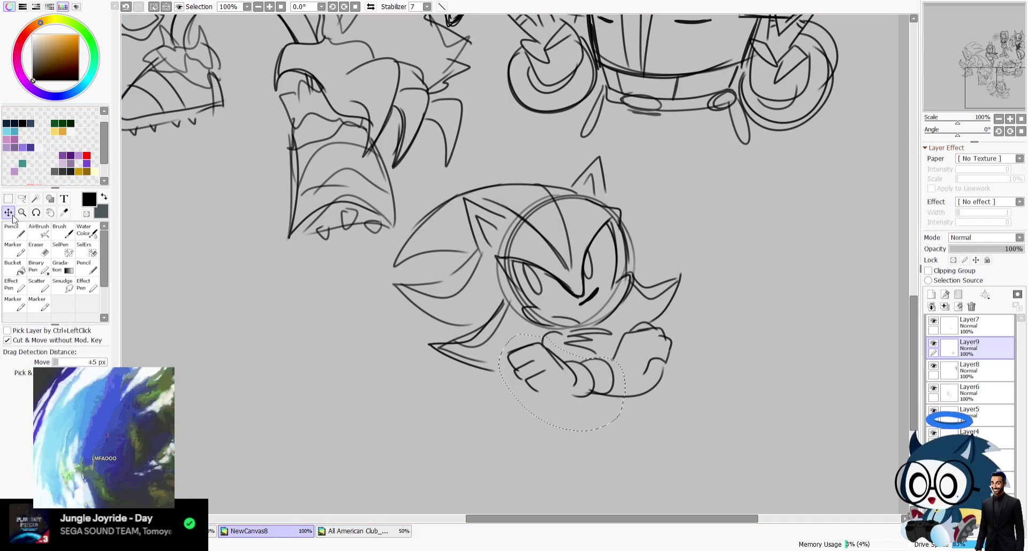
{"action": "left_click_drag", "start_coordinate": [562, 380], "coordinate": [575, 382]}
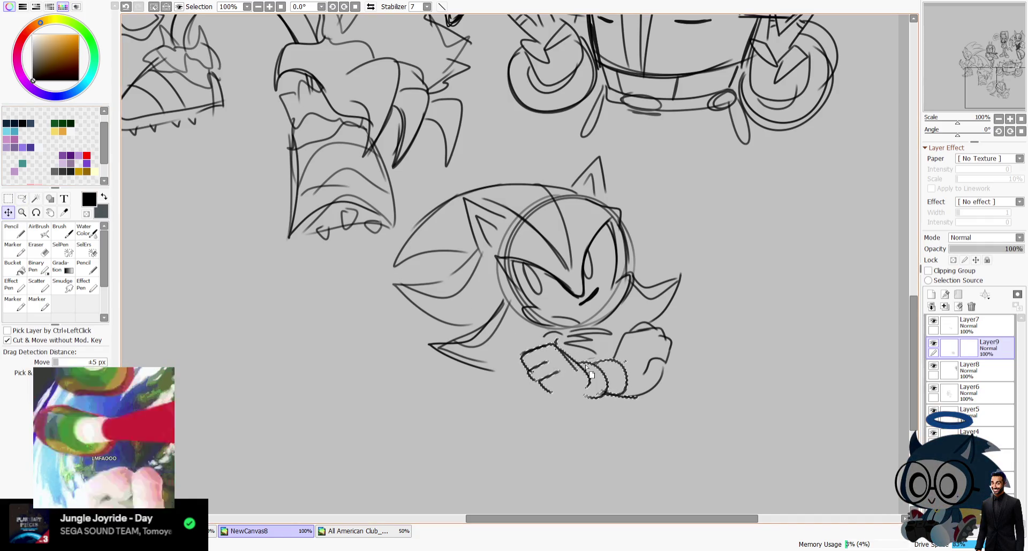
{"action": "key", "text": "m"}
{"action": "key", "text": "ctrl+d"}
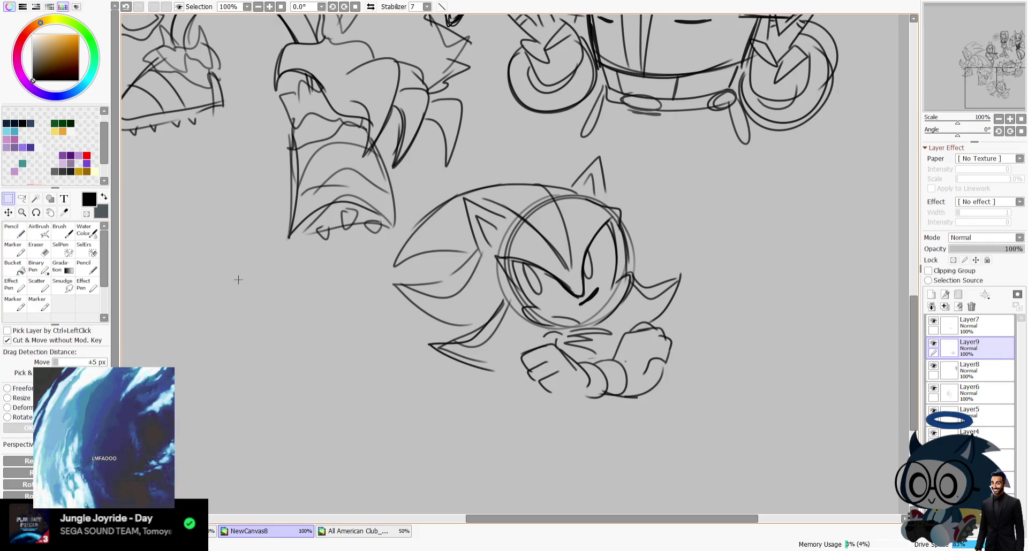
{"action": "left_click", "coordinate": [38, 285]}
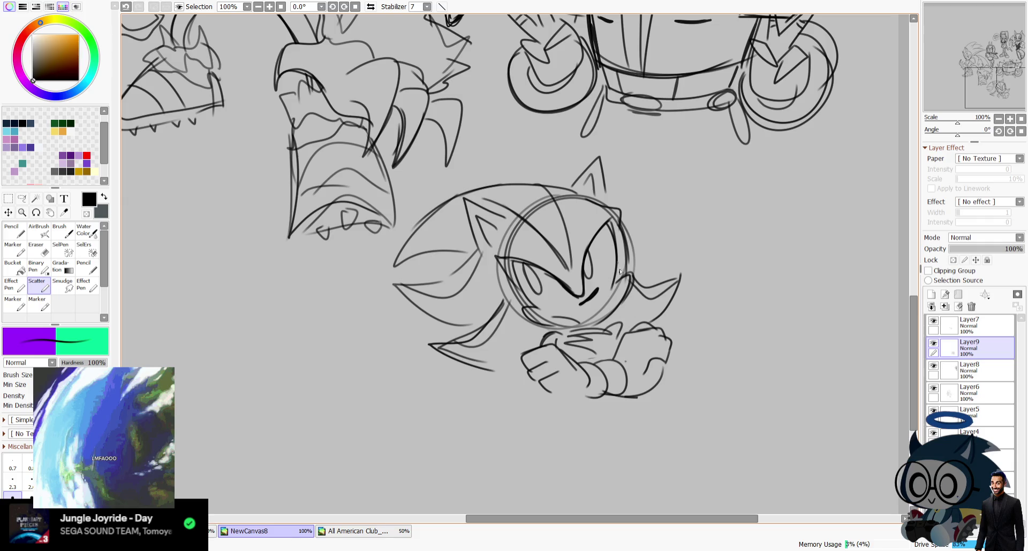
Step: Redraw the underside of the crossed hands in mirrored view
{"action": "key", "text": "h"}
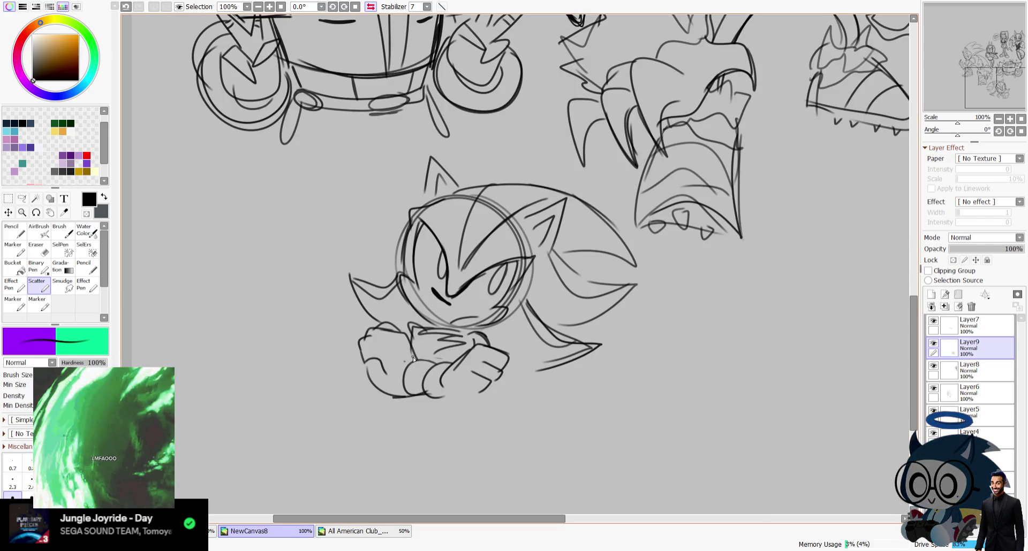
{"action": "left_click_drag", "start_coordinate": [375, 389], "coordinate": [444, 414]}
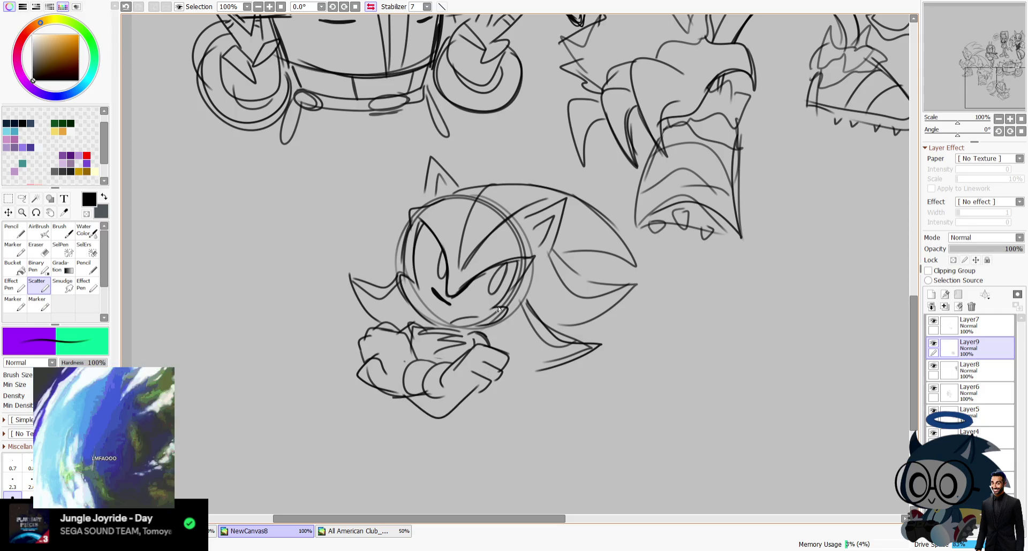
{"action": "key", "text": "h"}
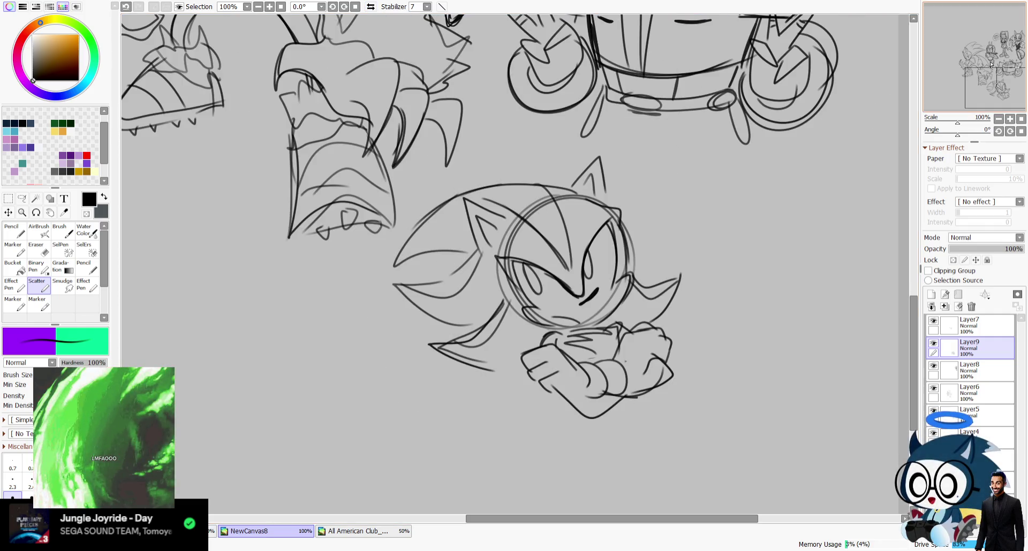
Step: Rotate the hedgehog sketch slightly clockwise and make room below the figure
{"action": "key", "text": "ctrl+t"}
{"action": "left_click_drag", "start_coordinate": [771, 195], "coordinate": [799, 280]}
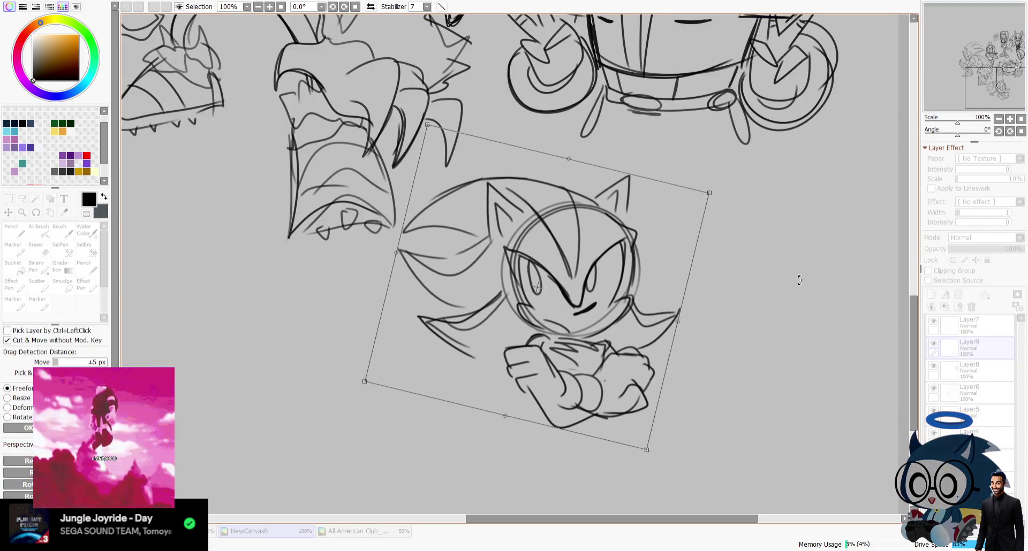
{"action": "key", "text": "Return"}
{"action": "key", "text": "h"}
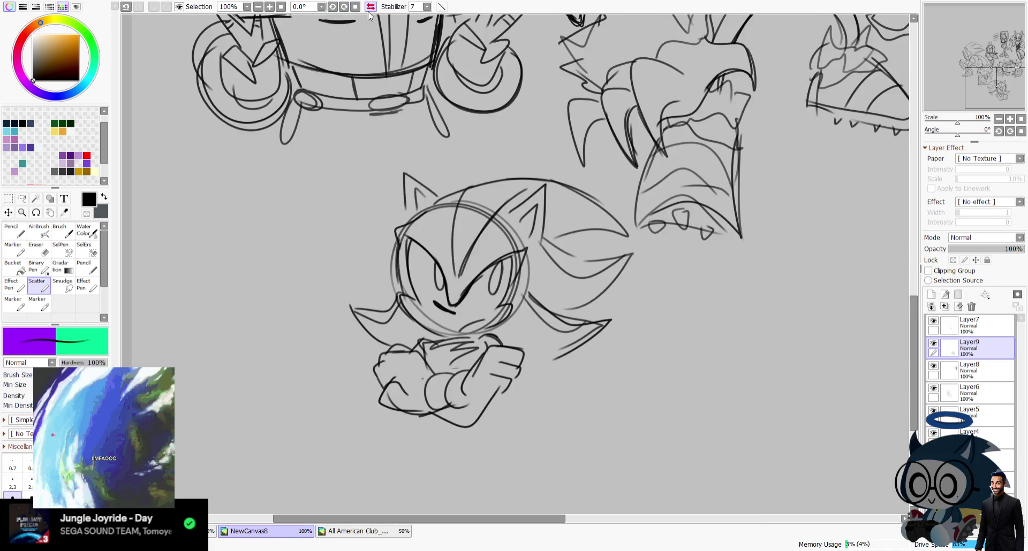
{"action": "left_click_drag", "start_coordinate": [973, 53], "coordinate": [972, 59]}
{"action": "key", "text": "e"}
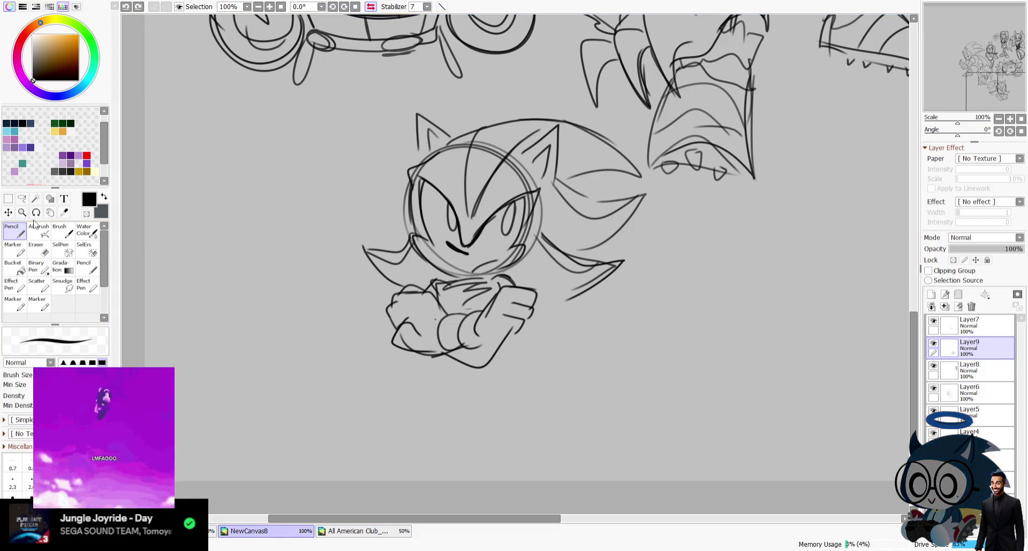
{"action": "left_click", "coordinate": [12, 231]}
{"action": "left_click", "coordinate": [47, 287]}
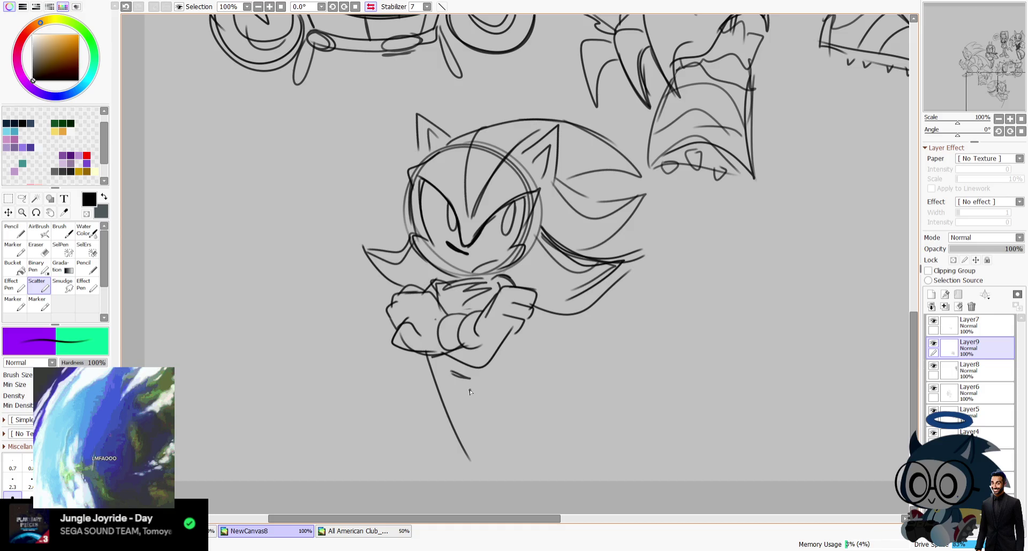
Step: Remove the leg line and shrink the whole hedgehog sketch
{"action": "key", "text": "ctrl+z"}
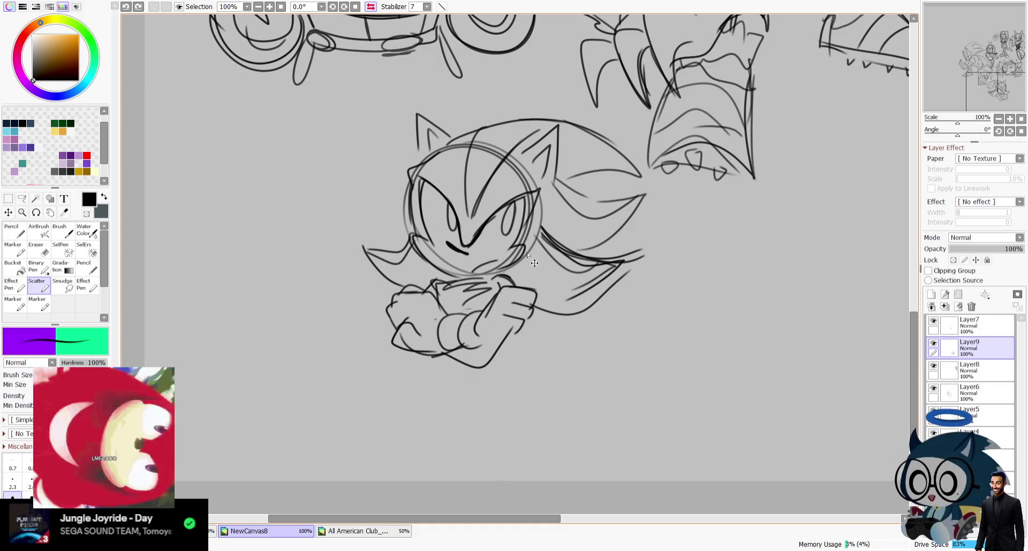
{"action": "key", "text": "ctrl+t"}
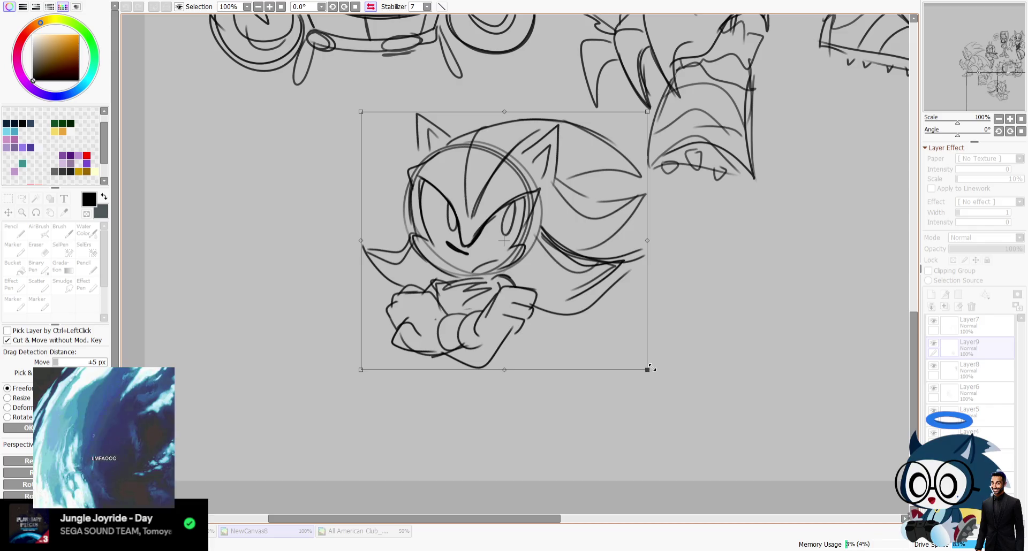
{"action": "left_click_drag", "start_coordinate": [650, 368], "coordinate": [600, 327]}
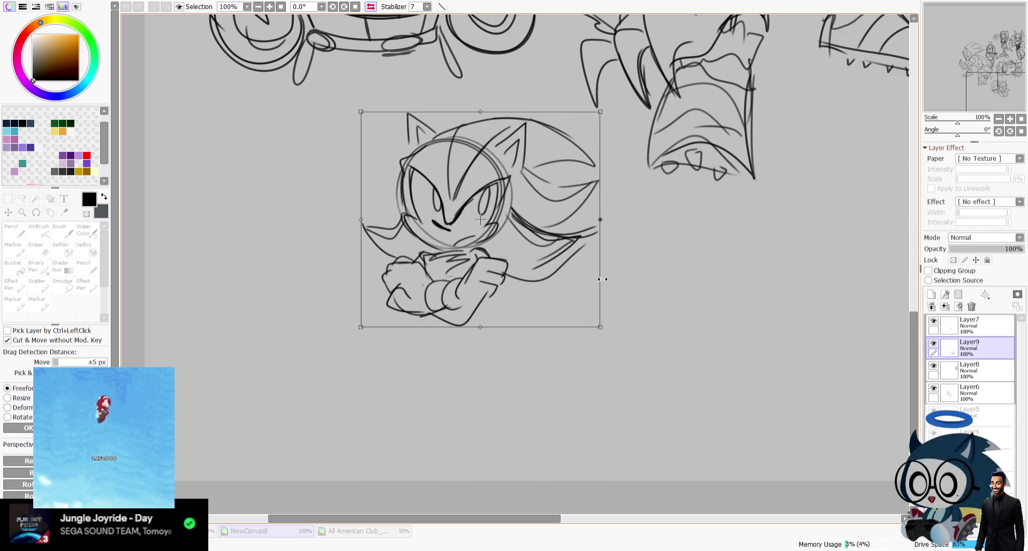
{"action": "key", "text": "Return"}
Step: Enlarge the selected crossed arms, then clear the selection
{"action": "key", "text": "a"}
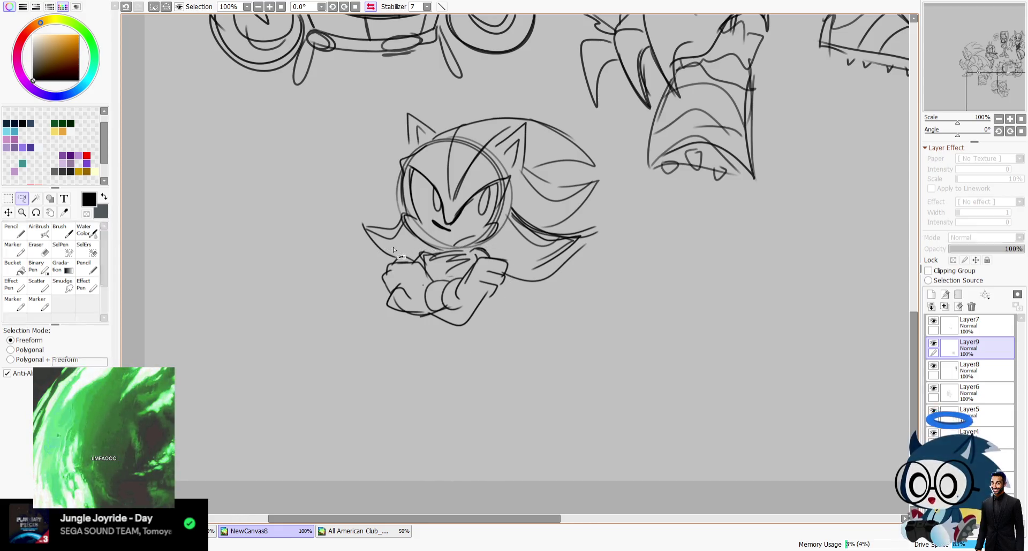
{"action": "key", "text": "ctrl+t"}
{"action": "left_click_drag", "start_coordinate": [507, 328], "coordinate": [515, 338]}
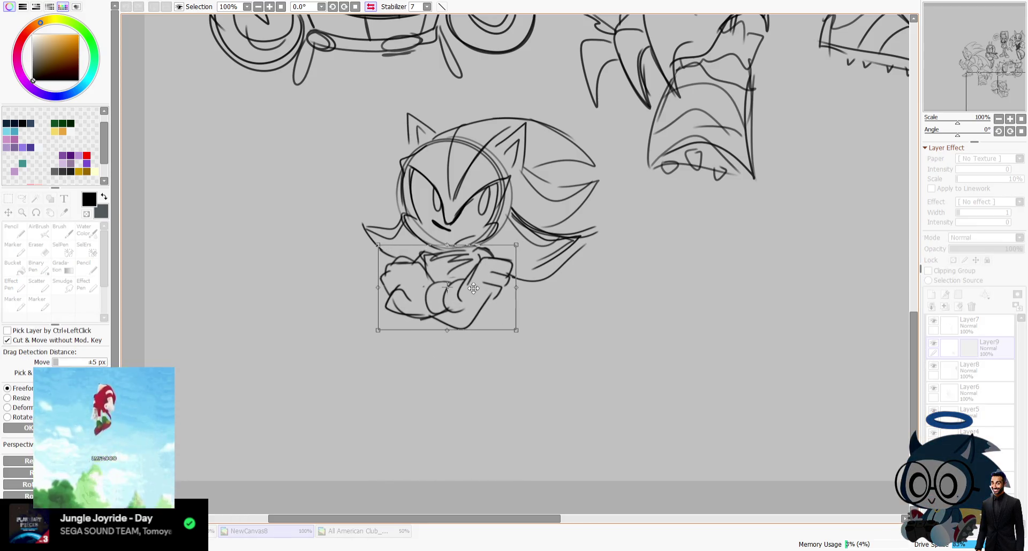
{"action": "key", "text": "Return"}
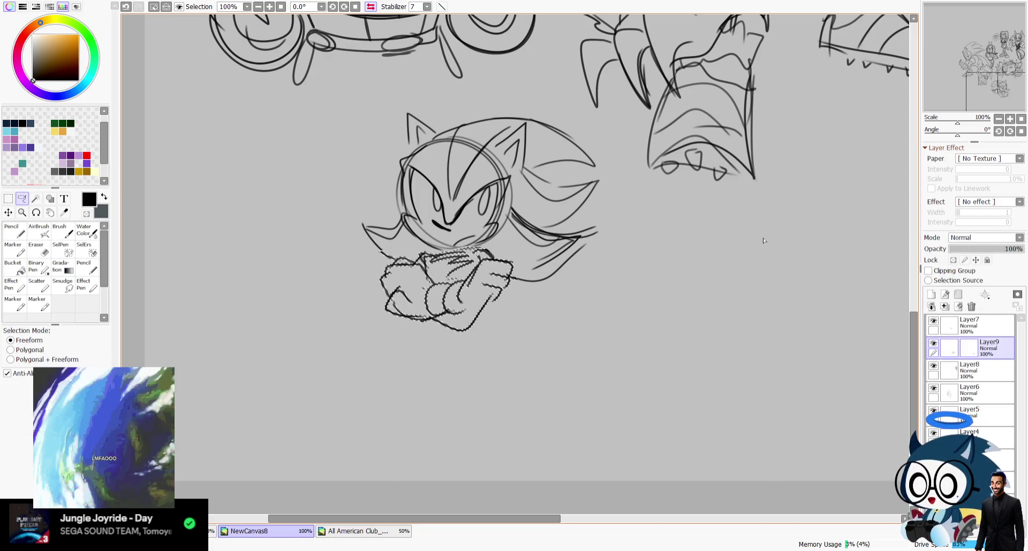
{"action": "key", "text": "ctrl+d"}
{"action": "left_click", "coordinate": [38, 286]}
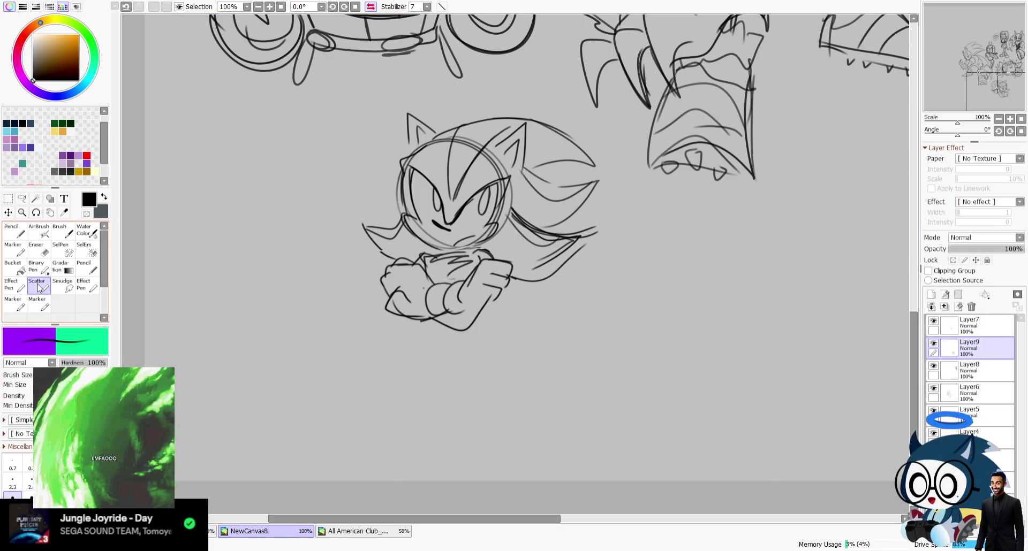
Step: Shrink the hedgehog sketch slightly more and move it up a little
{"action": "key", "text": "ctrl+t"}
{"action": "left_click_drag", "start_coordinate": [601, 329], "coordinate": [580, 313]}
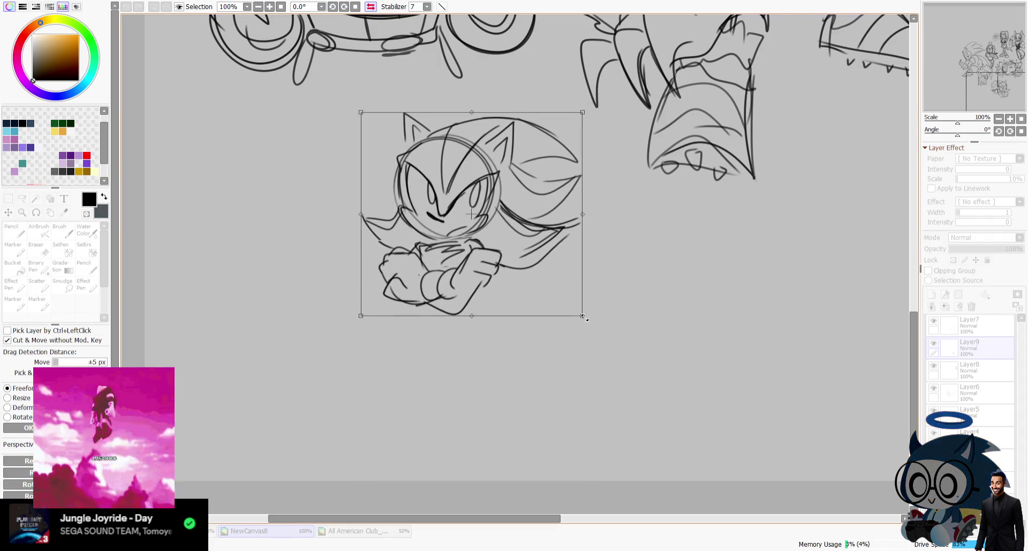
{"action": "left_click_drag", "start_coordinate": [516, 232], "coordinate": [516, 217]}
{"action": "key", "text": "Return"}
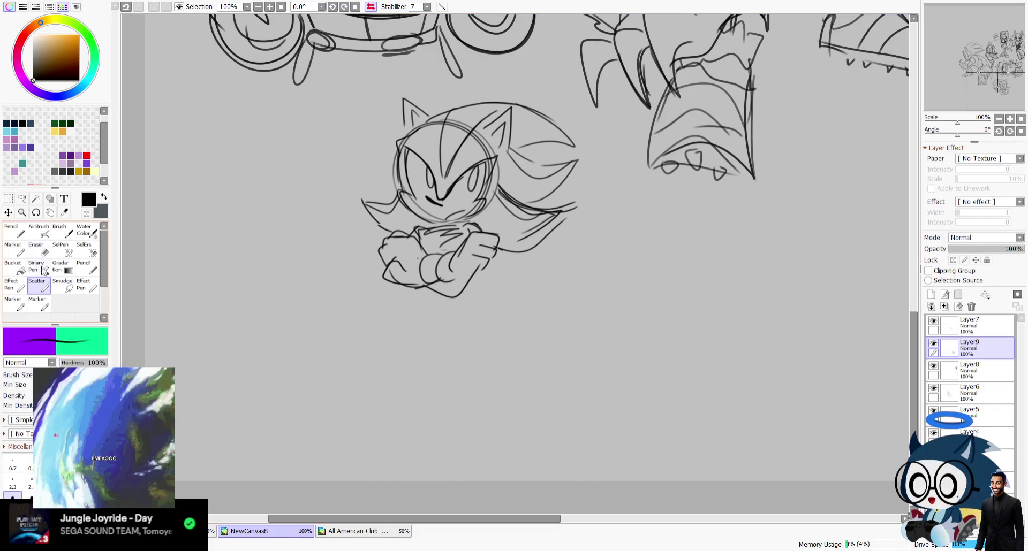
Step: Draw both legs below the crossed arms, with ankles and the top of a foot
{"action": "left_click_drag", "start_coordinate": [403, 288], "coordinate": [431, 375]}
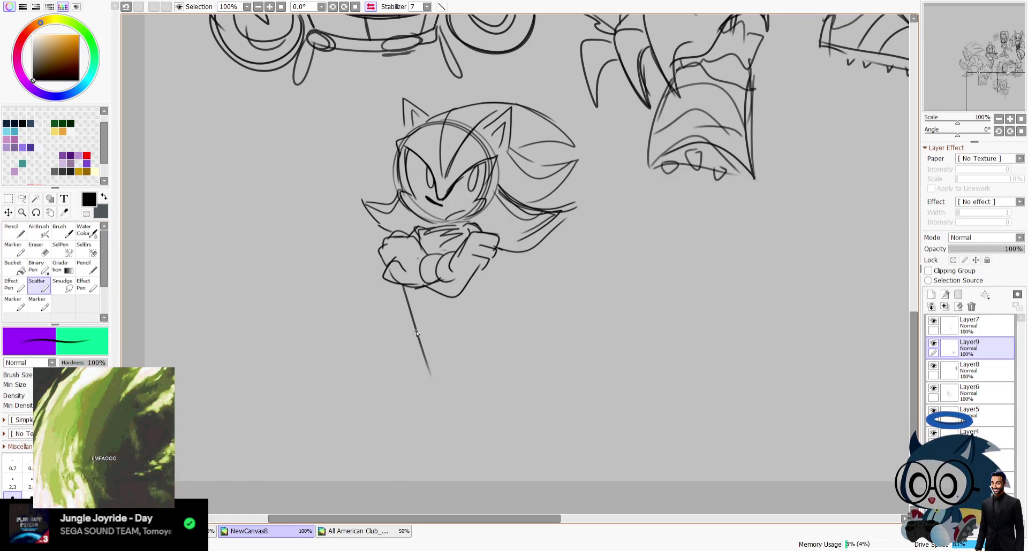
{"action": "mouse_move", "coordinate": [422, 307]}
{"action": "left_mouse_down"}
{"action": "mouse_move", "coordinate": [436, 316]}
{"action": "mouse_move", "coordinate": [489, 434]}
{"action": "left_mouse_up"}
{"action": "left_click_drag", "start_coordinate": [468, 402], "coordinate": [513, 399]}
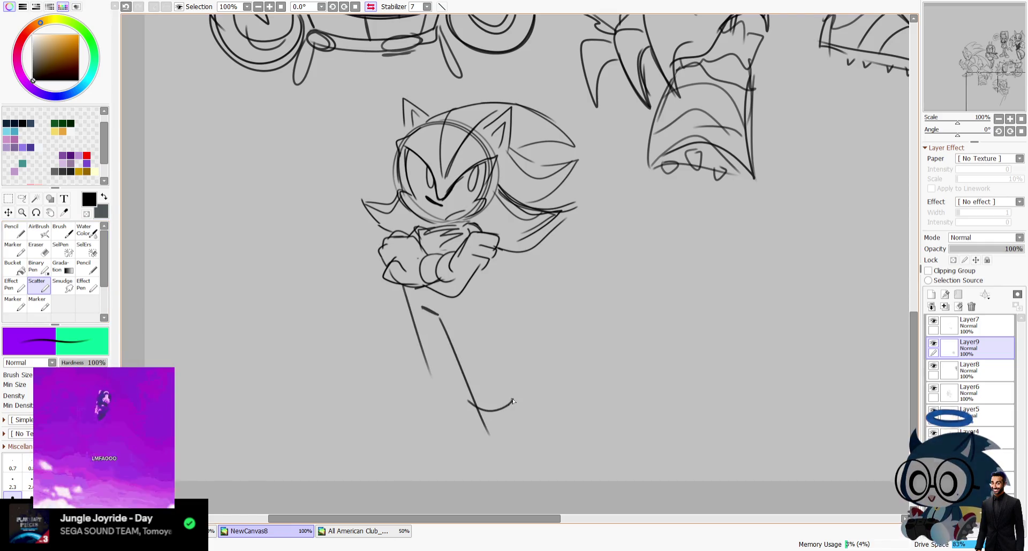
{"action": "left_click_drag", "start_coordinate": [452, 298], "coordinate": [501, 409]}
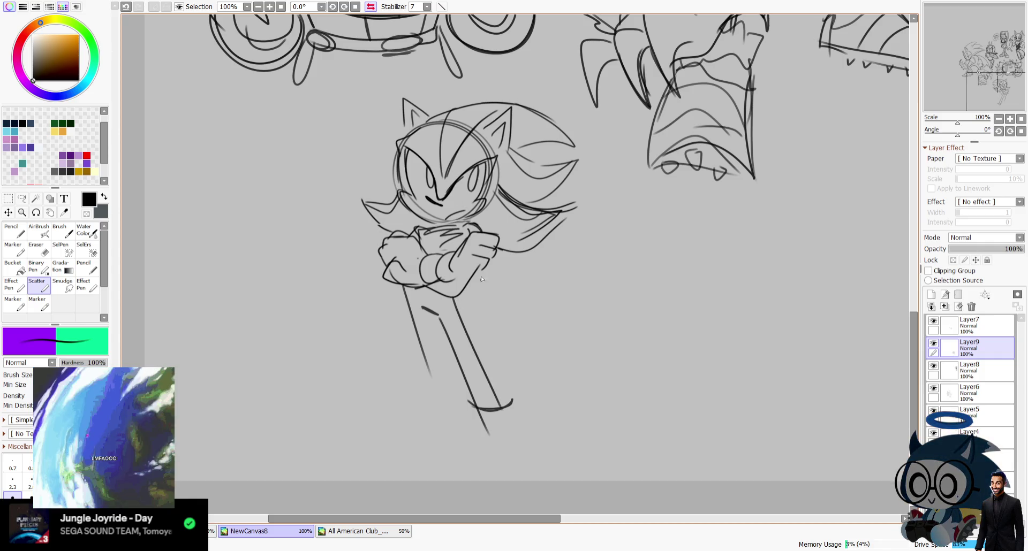
{"action": "key", "text": "h"}
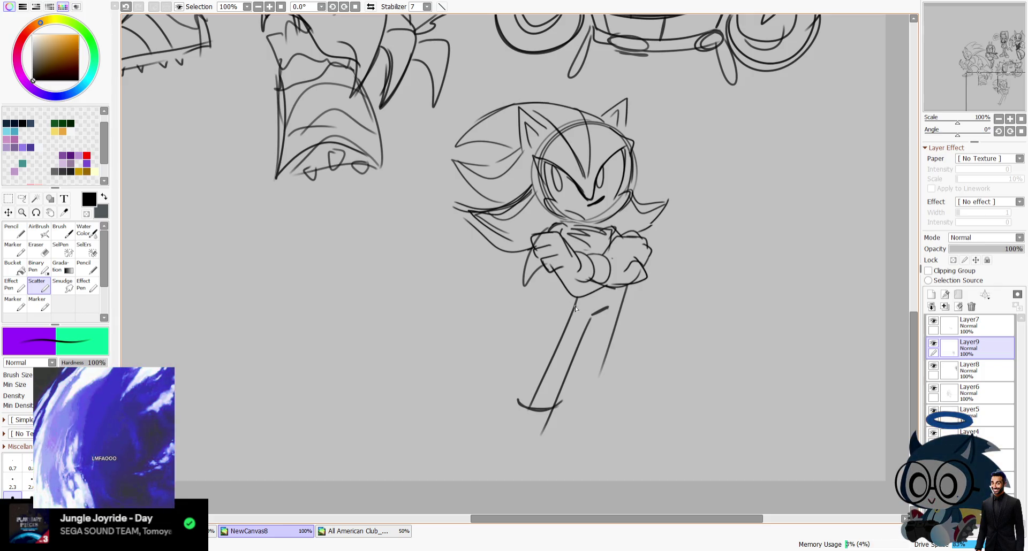
{"action": "left_click_drag", "start_coordinate": [527, 385], "coordinate": [564, 393]}
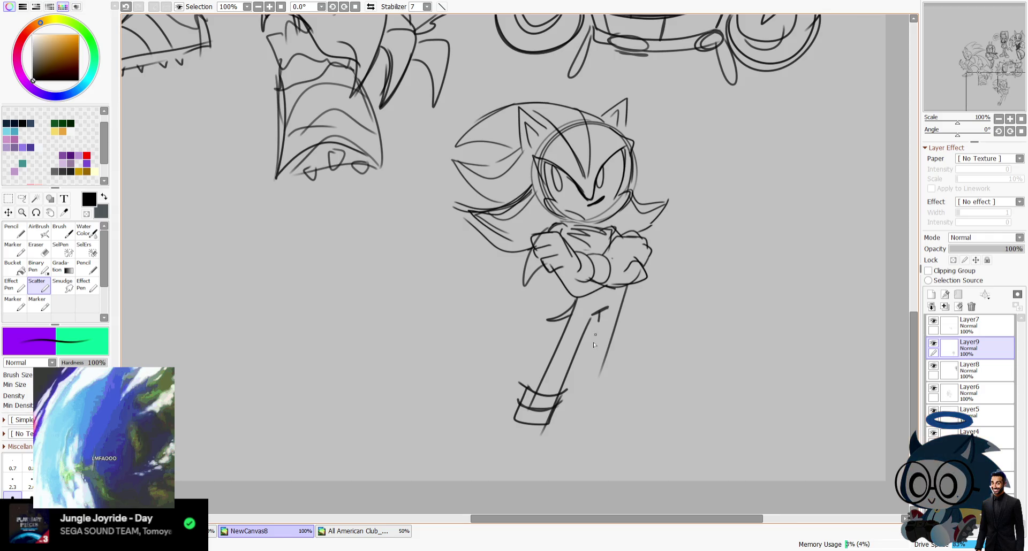
{"action": "mouse_move", "coordinate": [598, 321]}
{"action": "left_mouse_down"}
{"action": "mouse_move", "coordinate": [577, 405]}
{"action": "mouse_move", "coordinate": [606, 389]}
{"action": "left_mouse_up"}
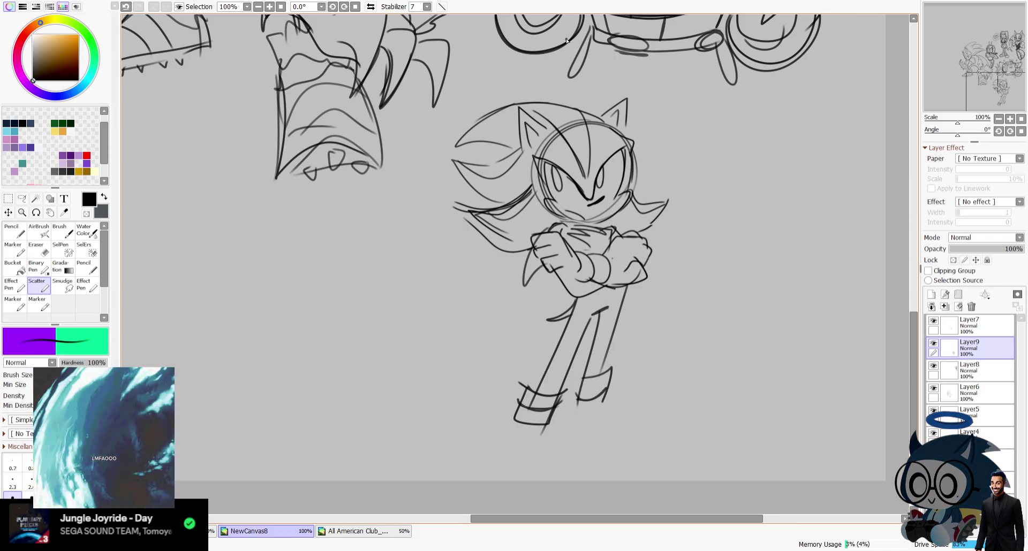
Step: Sketch the boot bottoms, toe and sole in mirrored view, undoing a stray shift
{"action": "left_click", "coordinate": [371, 7]}
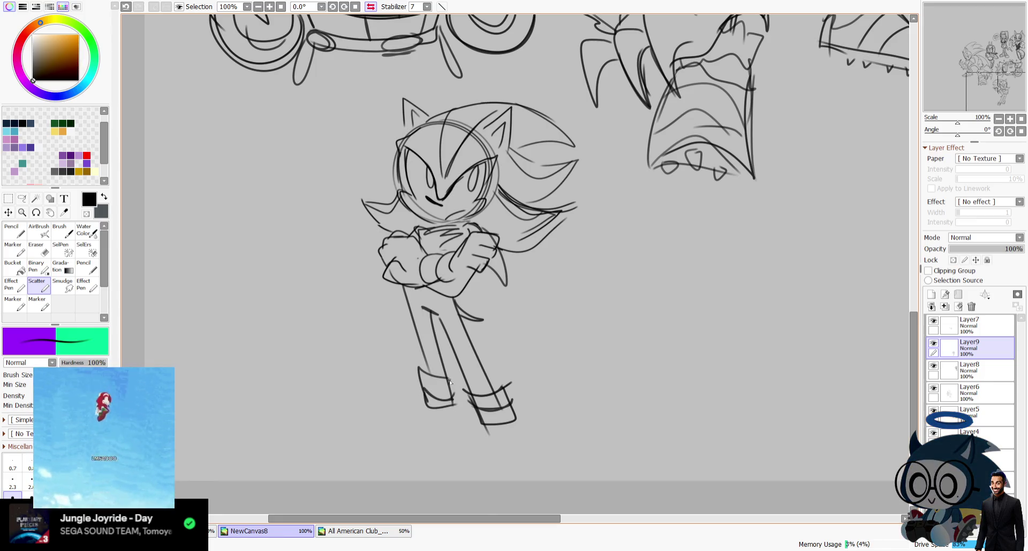
{"action": "left_click_drag", "start_coordinate": [455, 407], "coordinate": [377, 443]}
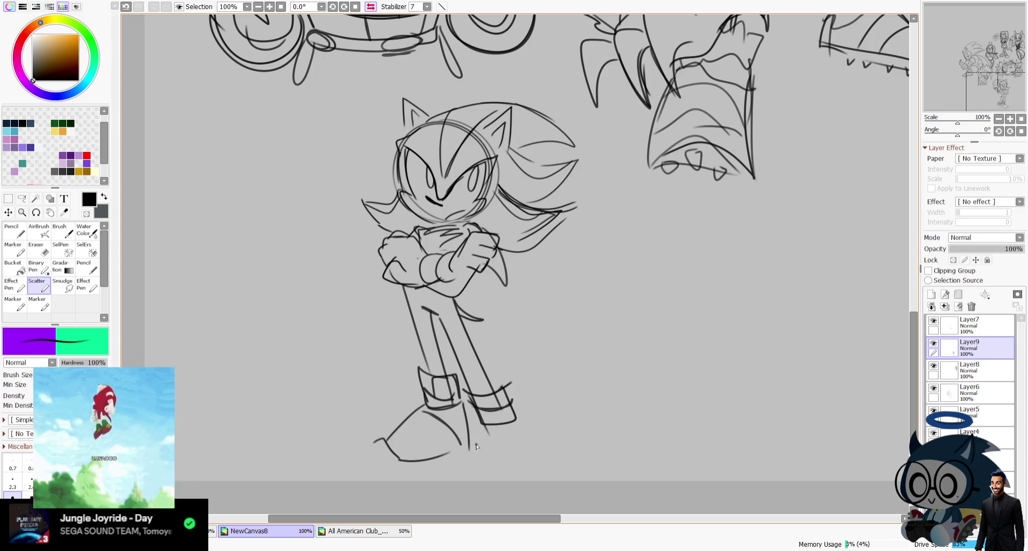
{"action": "left_click_drag", "start_coordinate": [466, 423], "coordinate": [473, 429]}
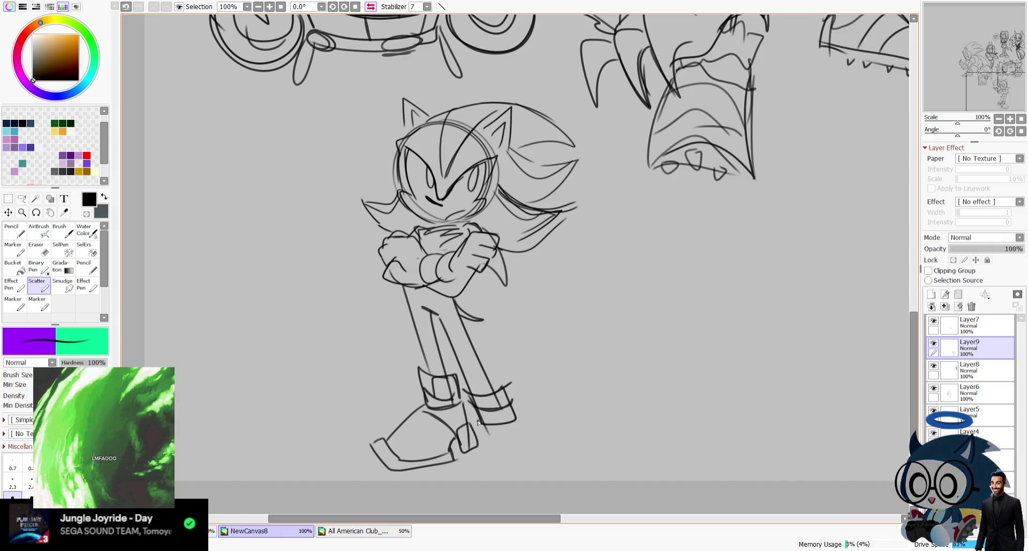
{"action": "left_click_drag", "start_coordinate": [482, 425], "coordinate": [554, 460]}
{"action": "key", "text": "ctrl+z"}
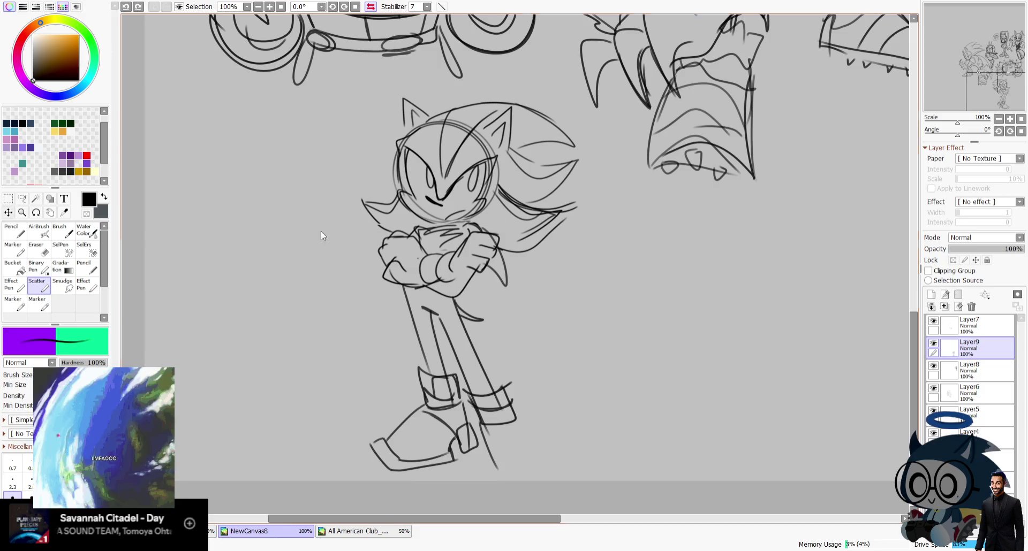
{"action": "left_click_drag", "start_coordinate": [483, 296], "coordinate": [469, 257]}
{"action": "left_click", "coordinate": [45, 288]}
{"action": "key", "text": "ctrl+z"}
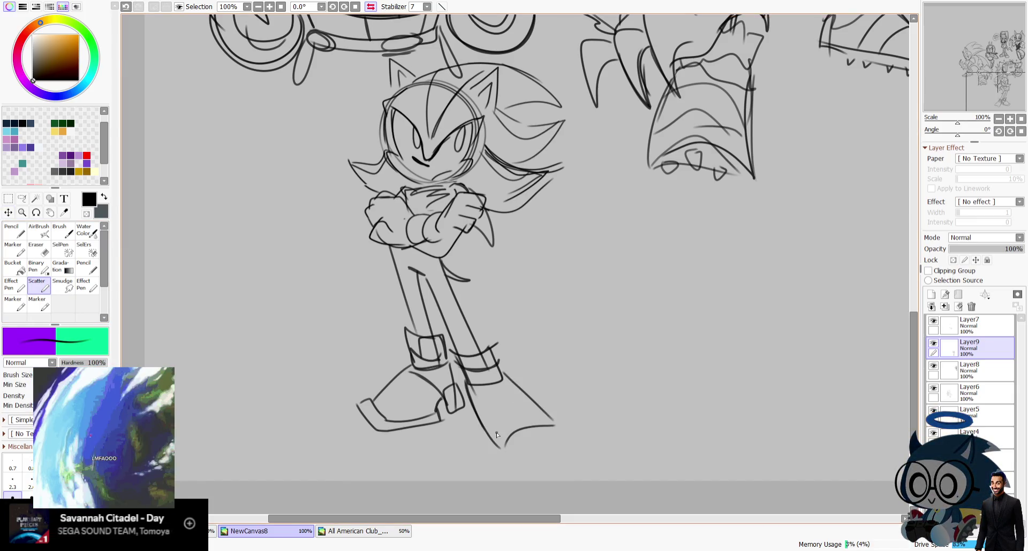
Step: Redraw the lower leg line and foot sole, then centre the view on the hedgehog
{"action": "left_click", "coordinate": [370, 6]}
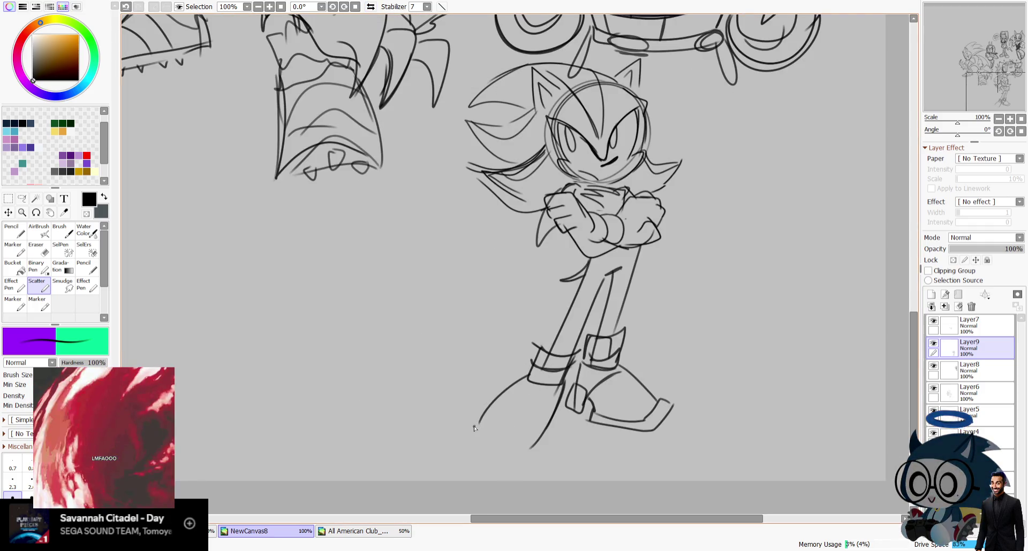
{"action": "mouse_move", "coordinate": [519, 381]}
{"action": "left_mouse_down"}
{"action": "mouse_move", "coordinate": [553, 397]}
{"action": "mouse_move", "coordinate": [551, 350]}
{"action": "mouse_move", "coordinate": [562, 389]}
{"action": "left_mouse_up"}
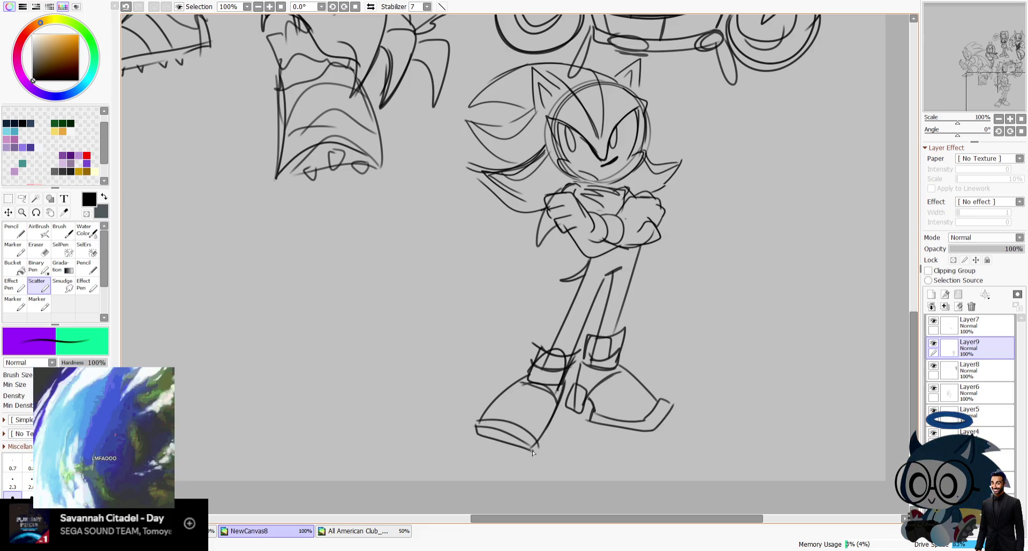
{"action": "key", "text": "ctrl+z"}
{"action": "mouse_move", "coordinate": [475, 429]}
{"action": "left_mouse_down"}
{"action": "mouse_move", "coordinate": [524, 458]}
{"action": "mouse_move", "coordinate": [490, 439]}
{"action": "left_mouse_up"}
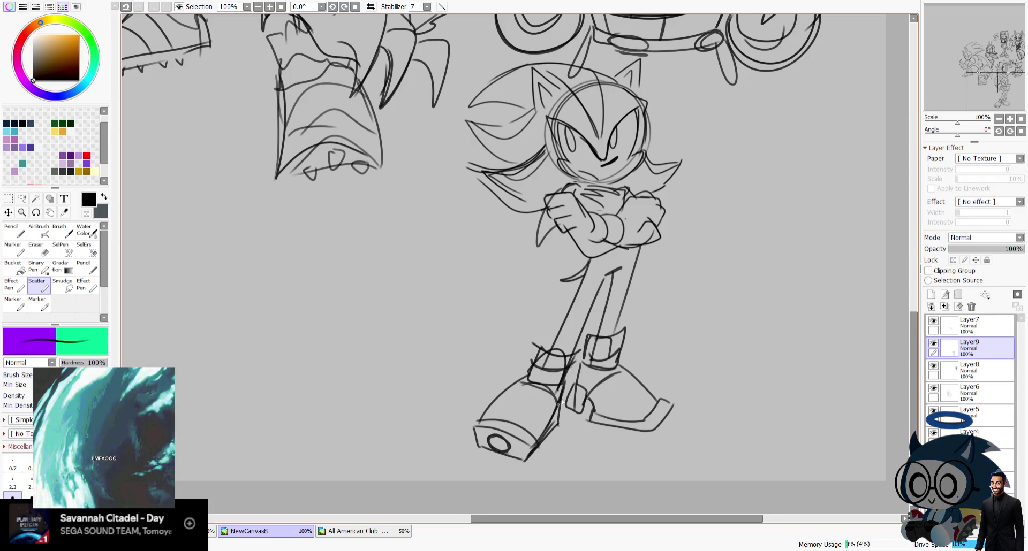
{"action": "left_click_drag", "start_coordinate": [548, 347], "coordinate": [601, 395]}
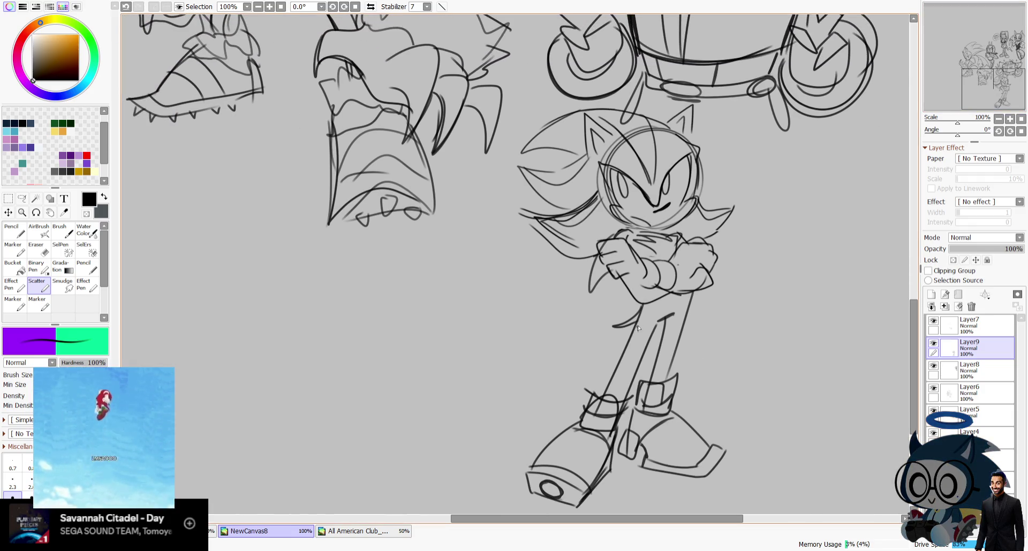
{"action": "left_click", "coordinate": [371, 7]}
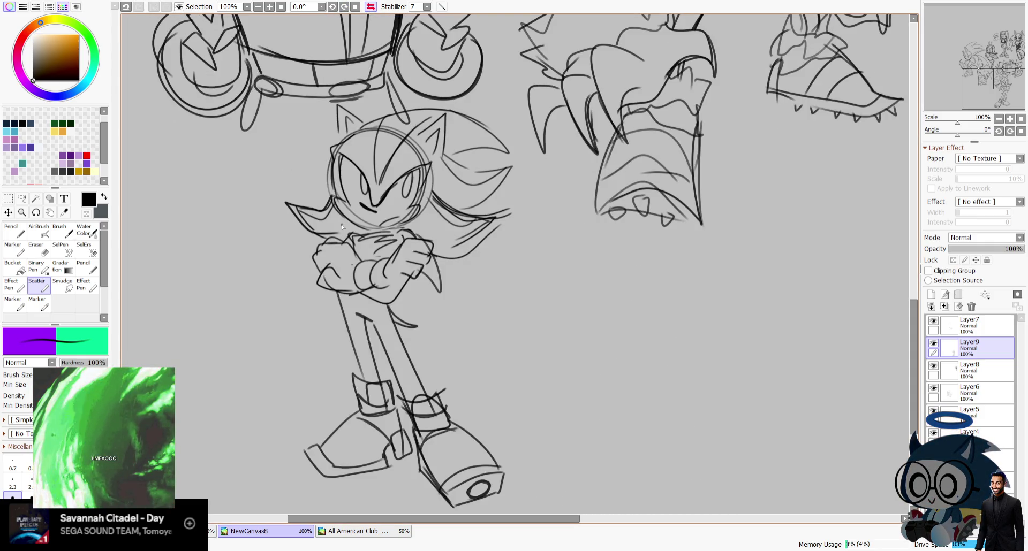
{"action": "left_click_drag", "start_coordinate": [984, 44], "coordinate": [989, 36]}
{"action": "mouse_move", "coordinate": [301, 225]}
{"action": "left_mouse_down"}
{"action": "mouse_move", "coordinate": [338, 252]}
{"action": "mouse_move", "coordinate": [355, 222]}
{"action": "mouse_move", "coordinate": [303, 225]}
{"action": "left_mouse_up"}
{"action": "left_click_drag", "start_coordinate": [396, 248], "coordinate": [398, 249]}
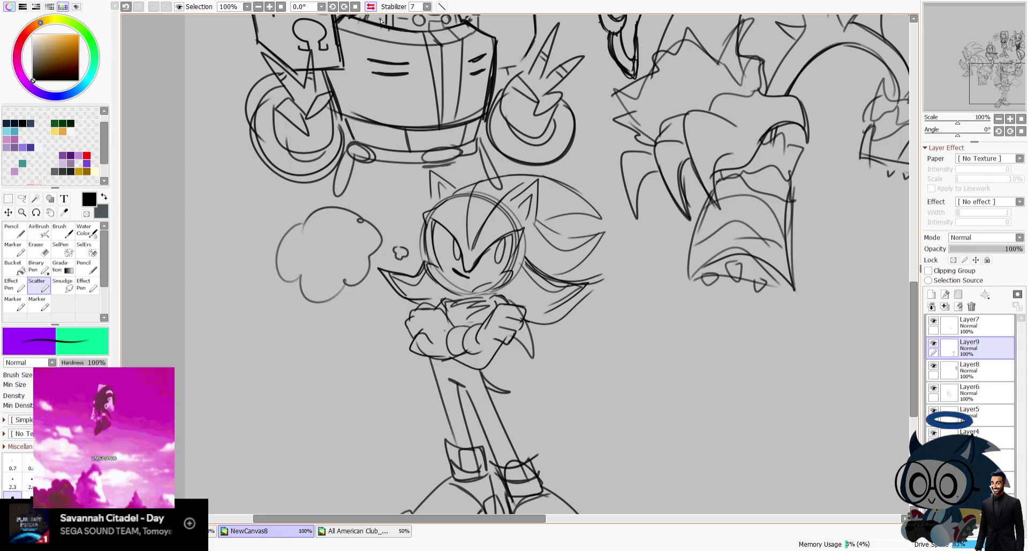
{"action": "left_click_drag", "start_coordinate": [1005, 45], "coordinate": [1009, 48]}
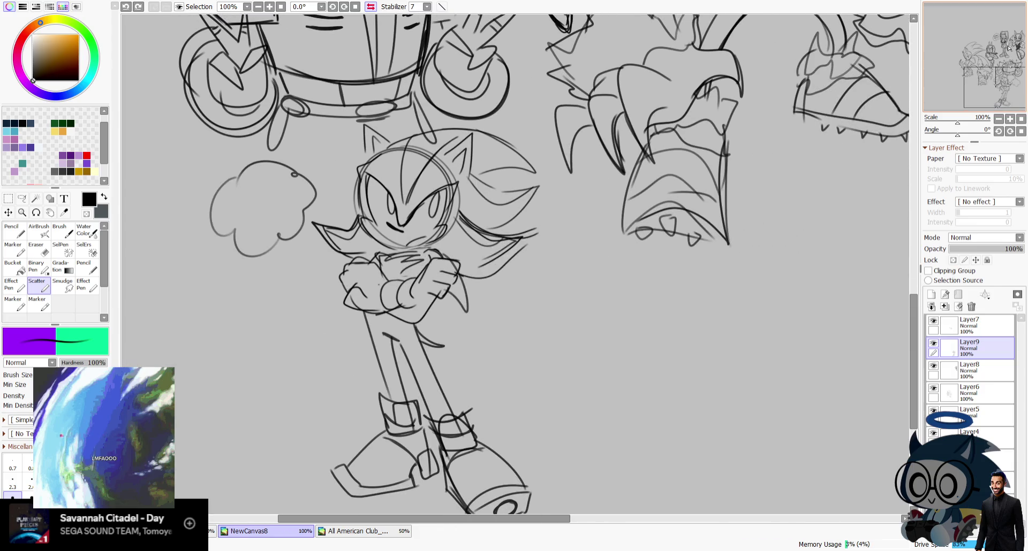
{"action": "key", "text": "ctrl+z"}
{"action": "key", "text": "ctrl+z"}
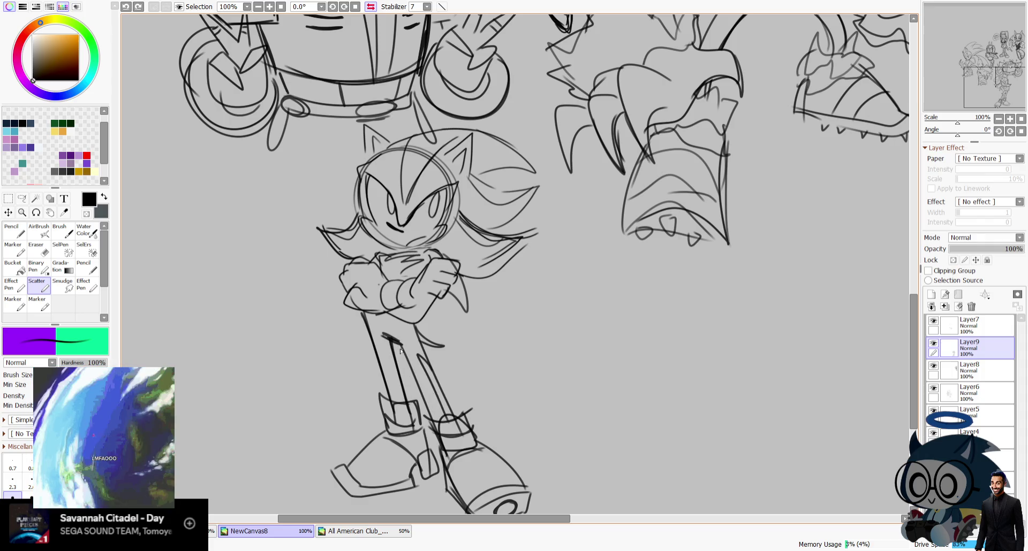
{"action": "left_click", "coordinate": [371, 6]}
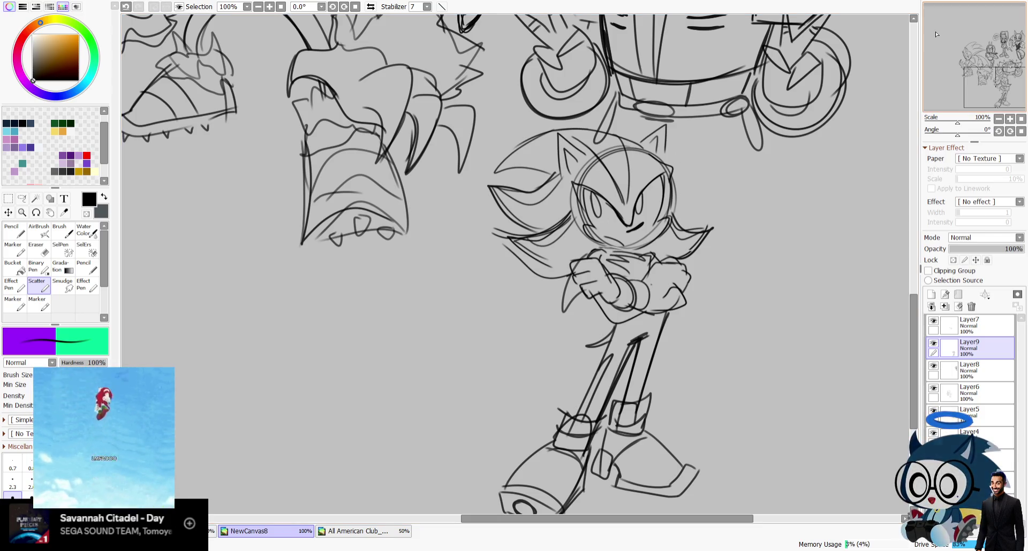
{"action": "left_click_drag", "start_coordinate": [993, 59], "coordinate": [996, 32]}
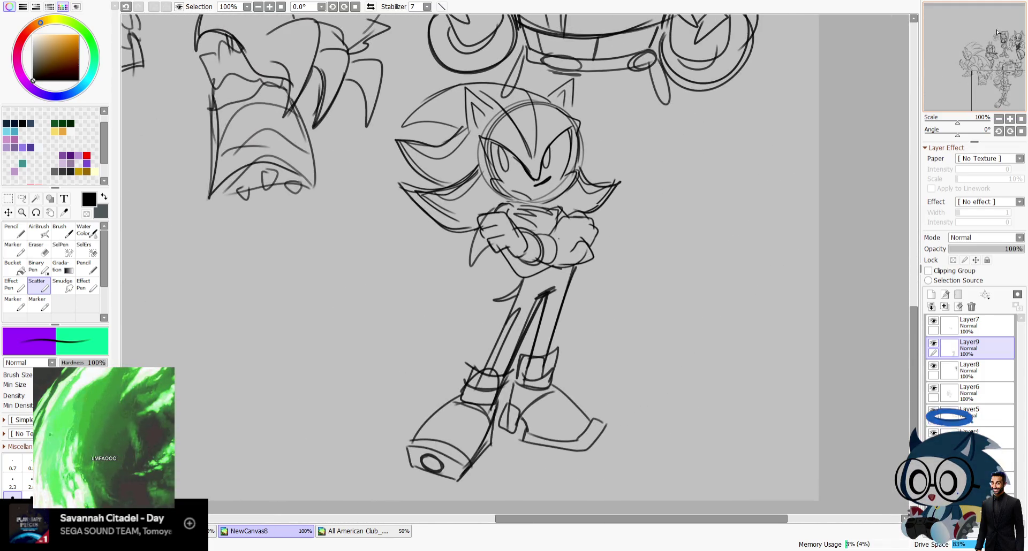
{"action": "left_click", "coordinate": [370, 6]}
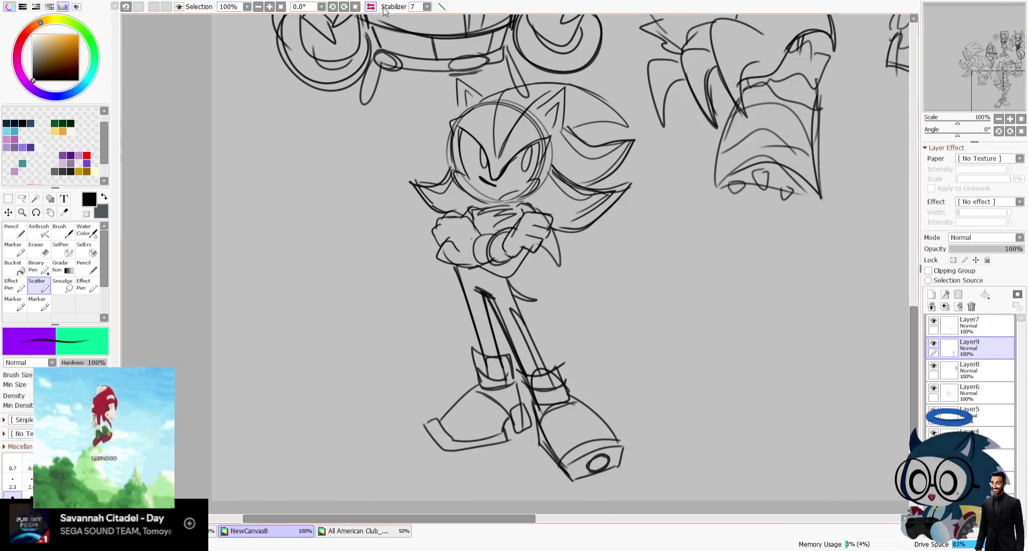
{"action": "left_click", "coordinate": [371, 6]}
{"action": "left_click_drag", "start_coordinate": [991, 75], "coordinate": [1000, 70]}
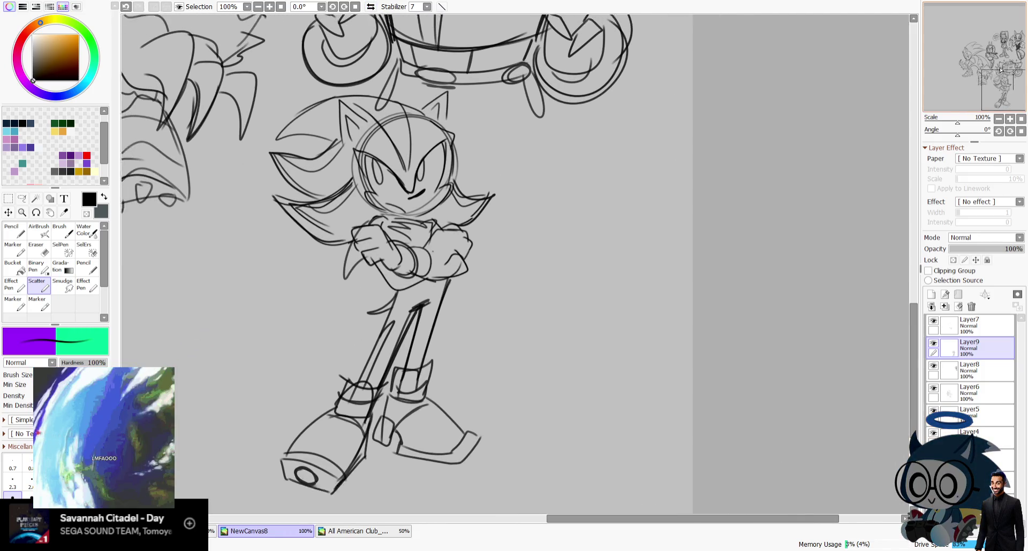
Step: On a new layer, sketch the pointed head's long outer arc and oval eye beside the hedgehog
{"action": "left_click", "coordinate": [931, 294]}
{"action": "mouse_move", "coordinate": [549, 136]}
{"action": "left_mouse_down"}
{"action": "mouse_move", "coordinate": [533, 249]}
{"action": "mouse_move", "coordinate": [600, 212]}
{"action": "left_mouse_up"}
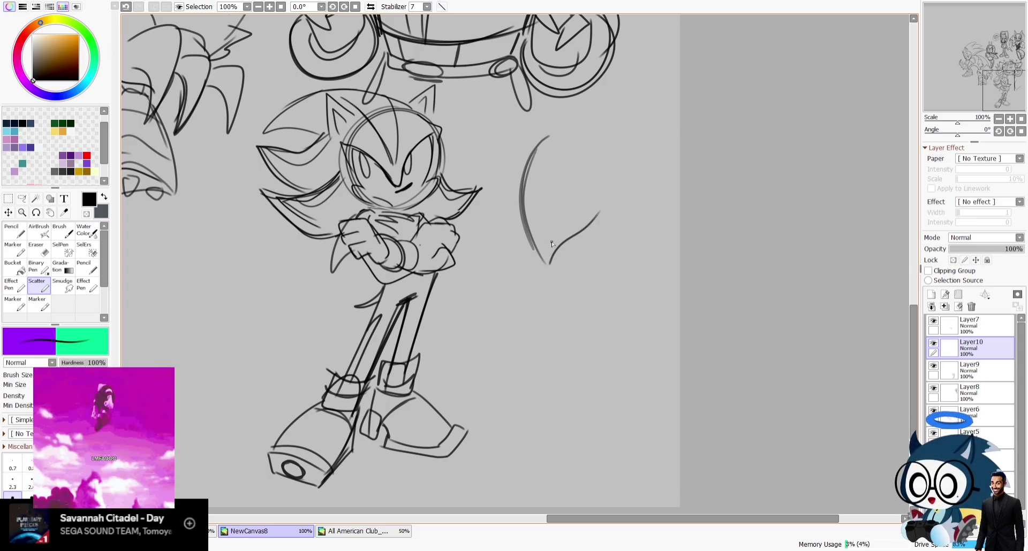
{"action": "key", "text": "ctrl+z"}
{"action": "key", "text": "ctrl+z"}
{"action": "mouse_move", "coordinate": [543, 143]}
{"action": "left_mouse_down"}
{"action": "mouse_move", "coordinate": [553, 281]}
{"action": "mouse_move", "coordinate": [609, 212]}
{"action": "left_mouse_up"}
{"action": "key", "text": "ctrl+z"}
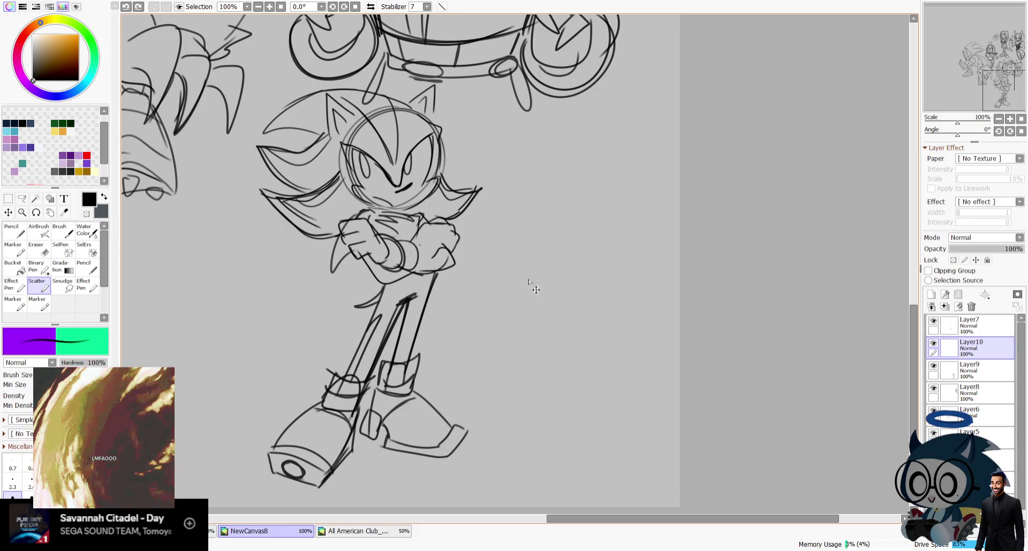
{"action": "mouse_move", "coordinate": [532, 285]}
{"action": "left_mouse_down"}
{"action": "mouse_move", "coordinate": [570, 164]}
{"action": "mouse_move", "coordinate": [589, 148]}
{"action": "left_mouse_up"}
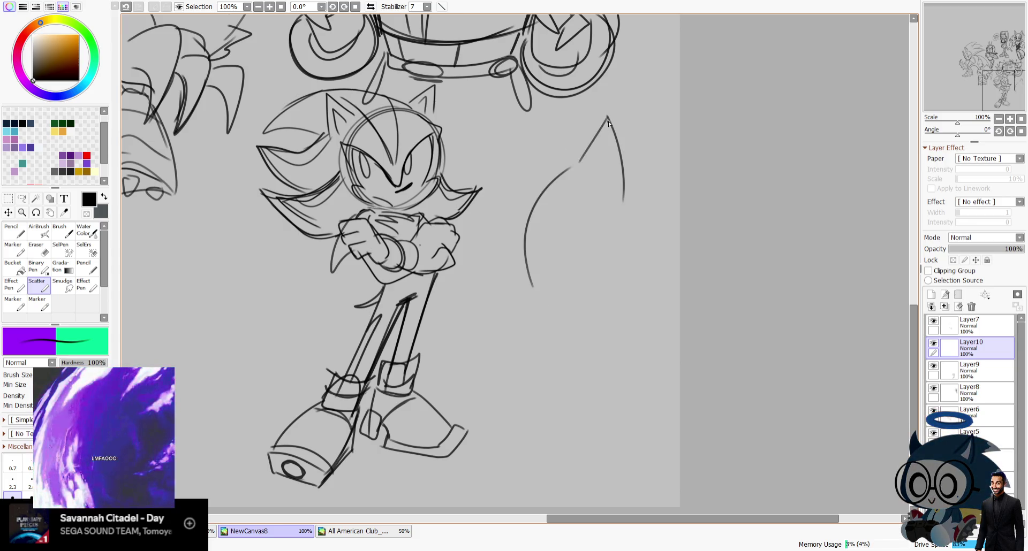
{"action": "left_click_drag", "start_coordinate": [595, 144], "coordinate": [604, 228]}
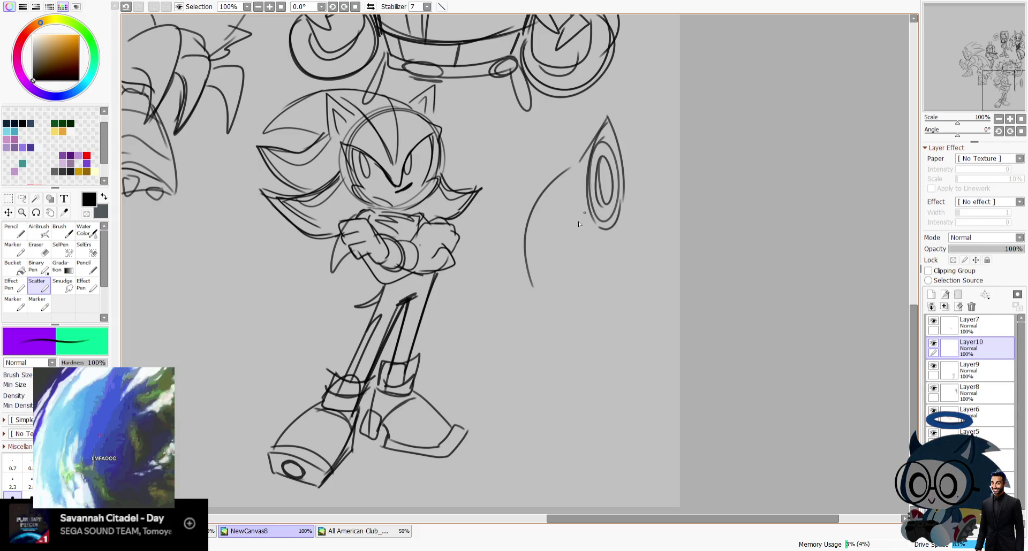
{"action": "key", "text": "ctrl+z"}
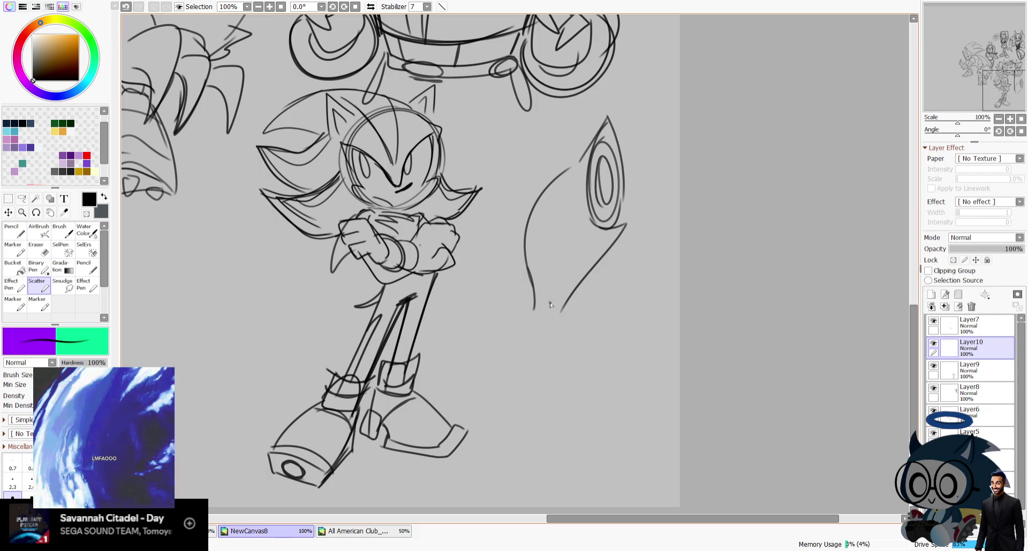
{"action": "key", "text": "ctrl+z"}
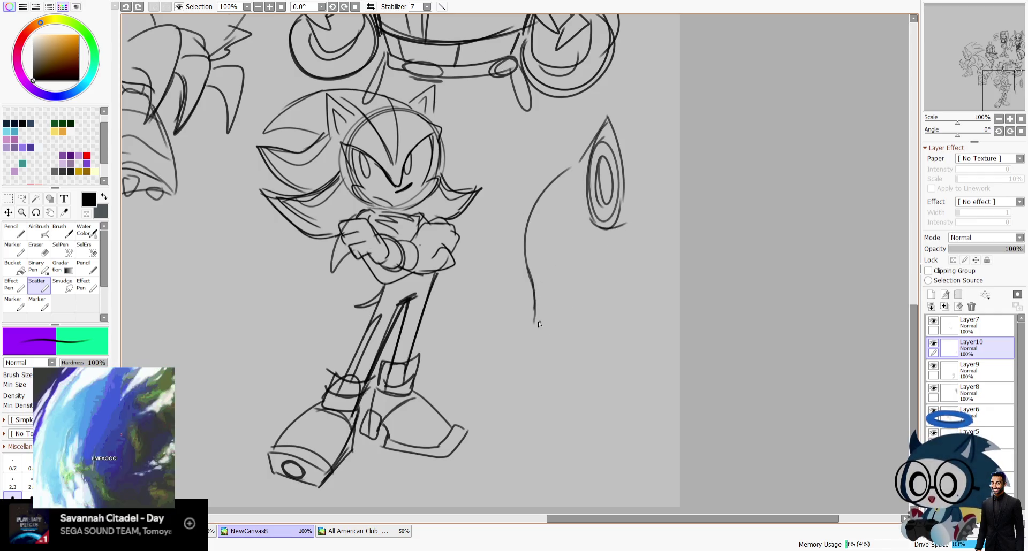
Step: Check the shape in a mirrored view, then draw the long inner line down to the tip
{"action": "left_click", "coordinate": [370, 7]}
{"action": "key", "text": "ctrl+z"}
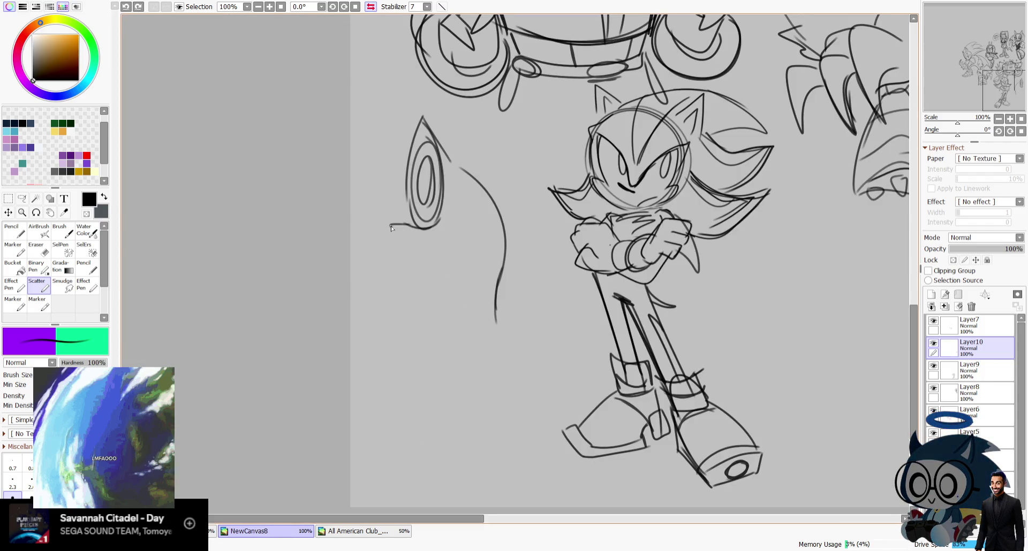
{"action": "mouse_move", "coordinate": [393, 227]}
{"action": "left_mouse_down"}
{"action": "mouse_move", "coordinate": [495, 321]}
{"action": "mouse_move", "coordinate": [430, 280]}
{"action": "mouse_move", "coordinate": [495, 326]}
{"action": "left_mouse_up"}
{"action": "key", "text": "ctrl+z"}
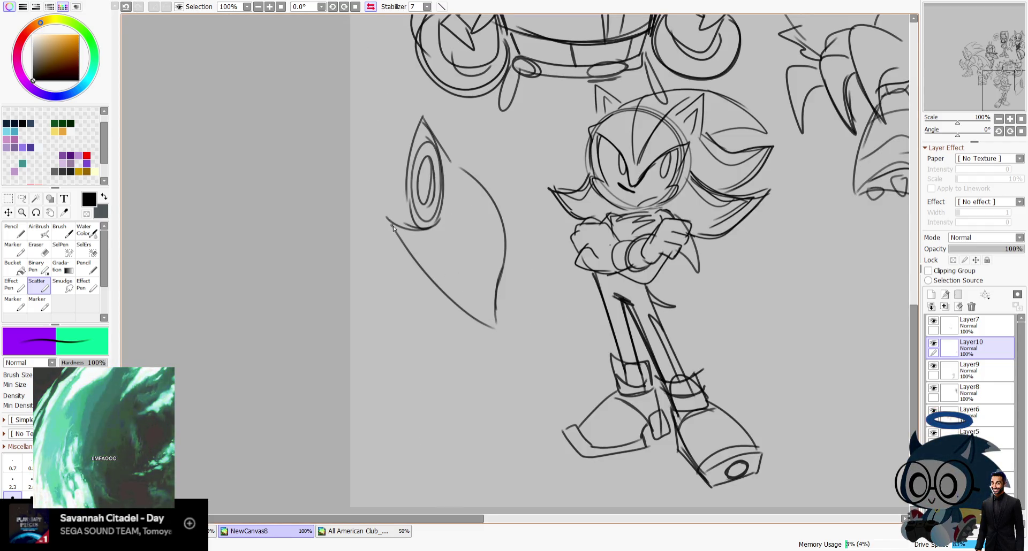
{"action": "key", "text": "h"}
{"action": "mouse_move", "coordinate": [594, 240]}
{"action": "left_mouse_down"}
{"action": "mouse_move", "coordinate": [568, 203]}
{"action": "mouse_move", "coordinate": [584, 269]}
{"action": "left_mouse_up"}
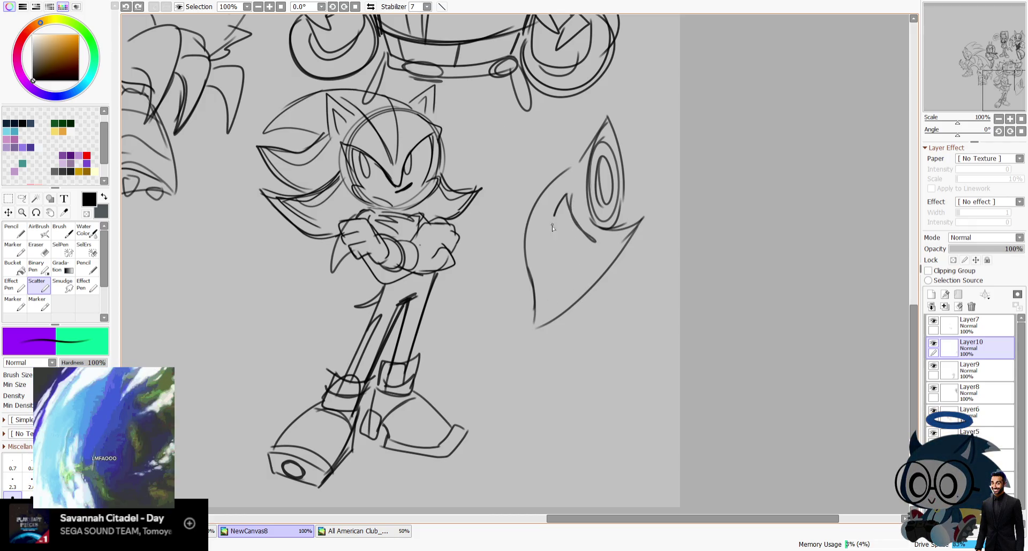
{"action": "key", "text": "ctrl+z"}
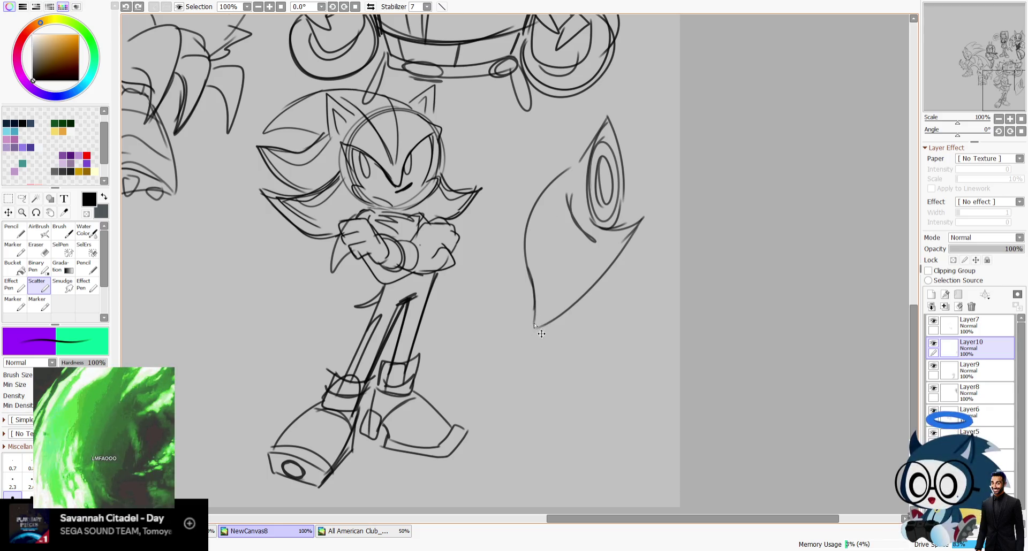
{"action": "key", "text": "ctrl+z"}
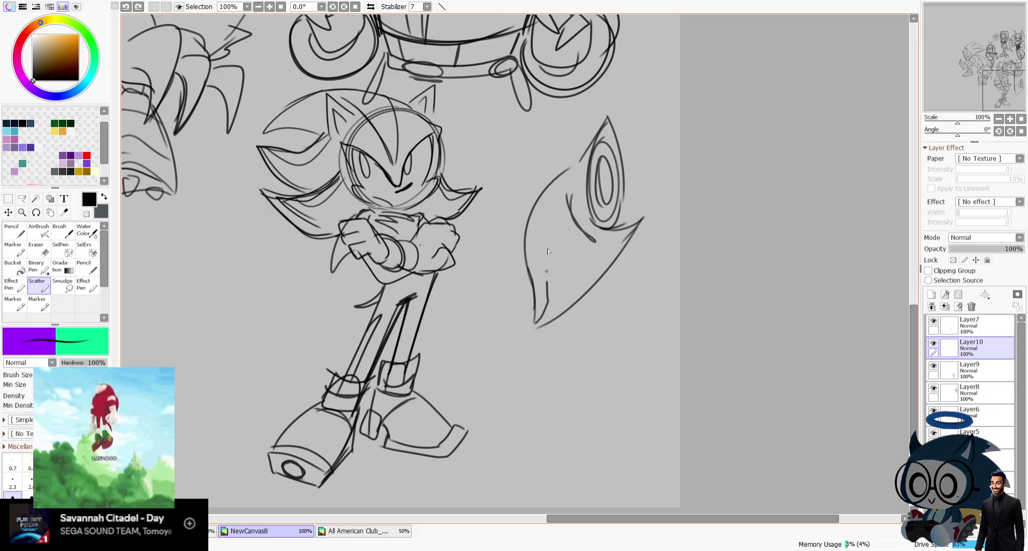
{"action": "left_click_drag", "start_coordinate": [568, 200], "coordinate": [547, 311]}
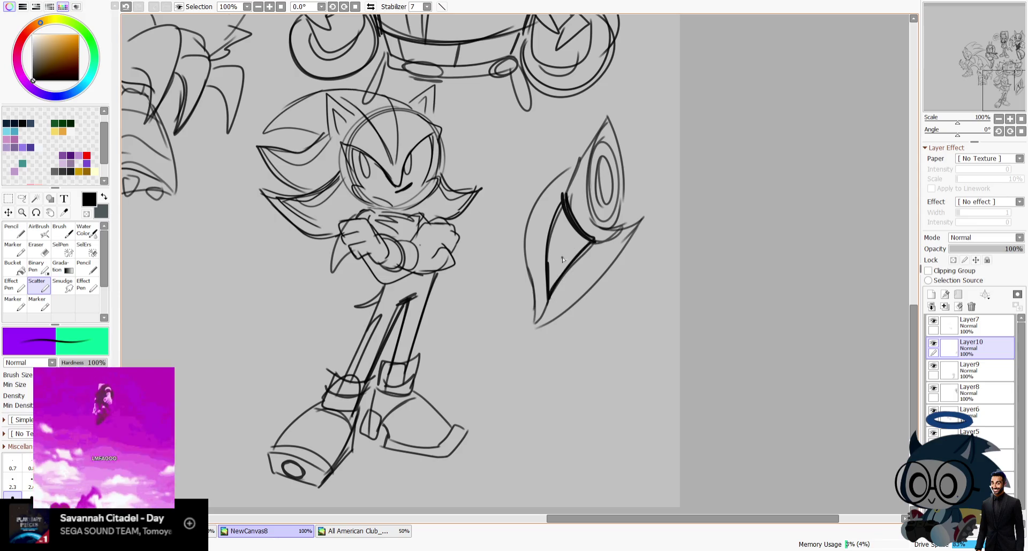
Step: Bolden the head's left, lower and right outer edges and extend its bottom tip
{"action": "left_click_drag", "start_coordinate": [565, 219], "coordinate": [572, 241]}
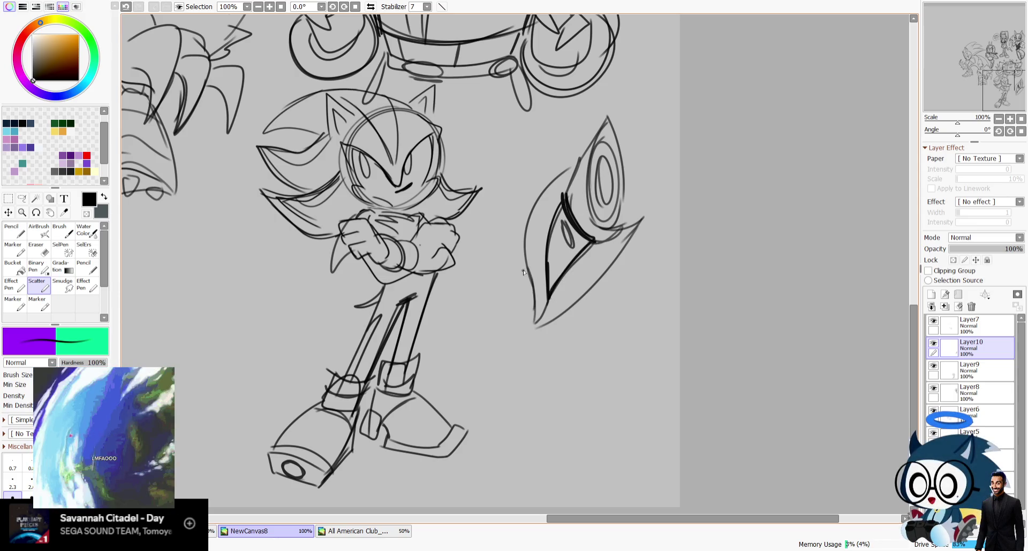
{"action": "left_click_drag", "start_coordinate": [522, 265], "coordinate": [538, 310]}
{"action": "left_click_drag", "start_coordinate": [609, 270], "coordinate": [530, 340]}
{"action": "left_click_drag", "start_coordinate": [579, 162], "coordinate": [523, 265]}
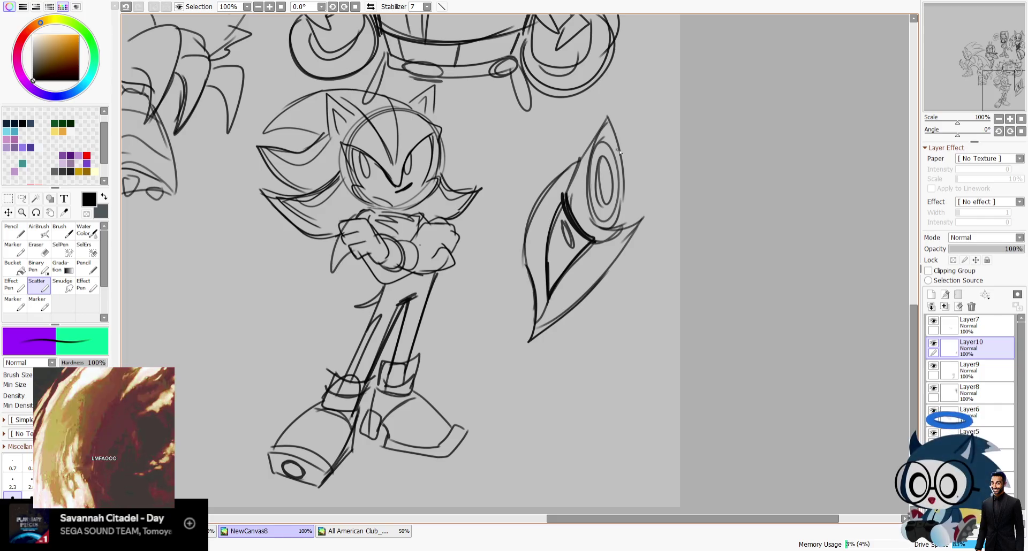
{"action": "left_click_drag", "start_coordinate": [620, 231], "coordinate": [609, 132]}
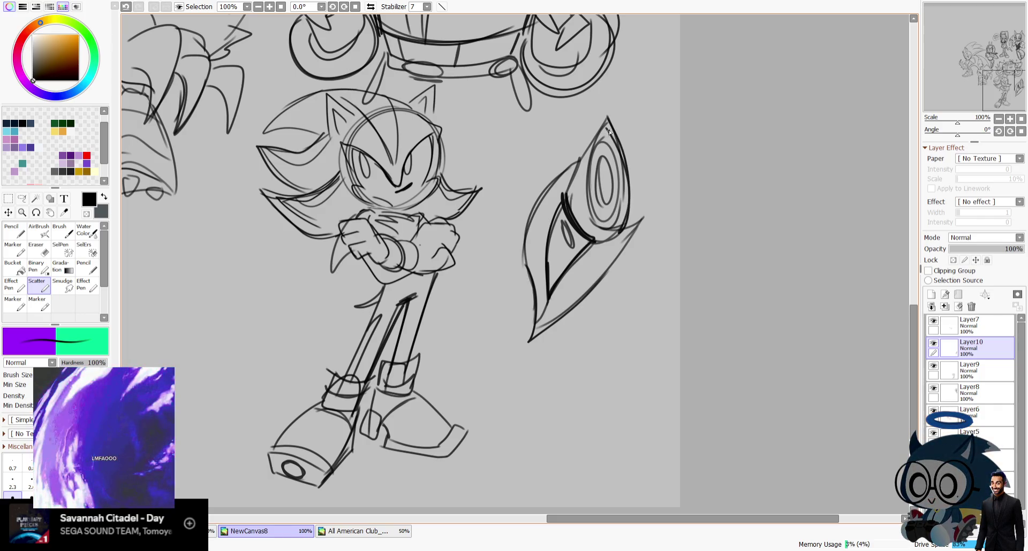
{"action": "key", "text": "h"}
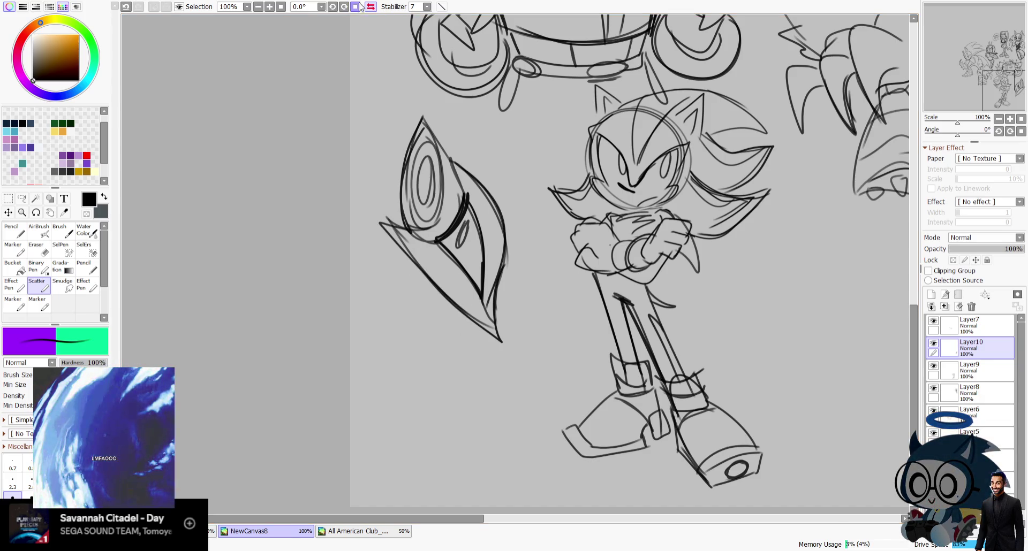
{"action": "key", "text": "h"}
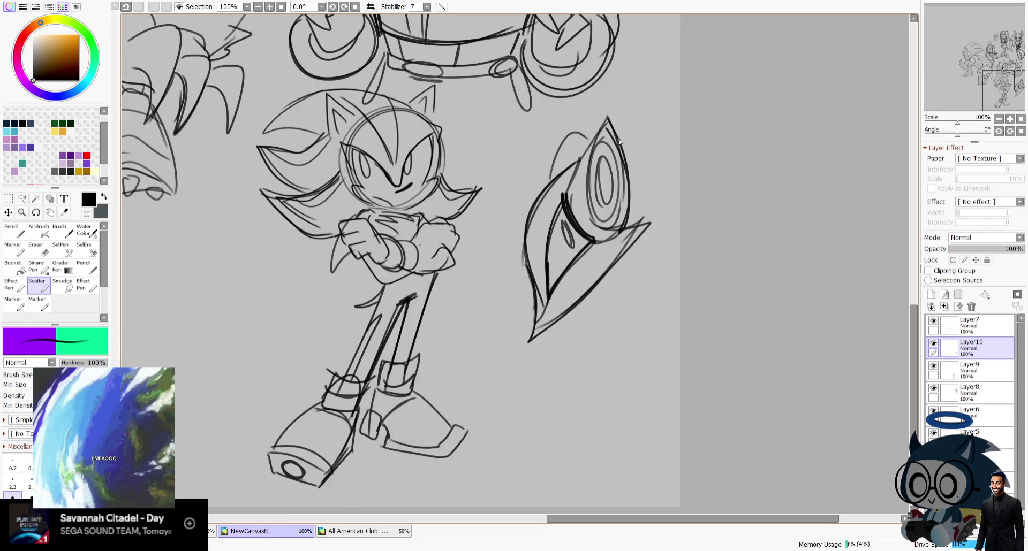
Step: Sketch jagged spikes below the pointed head, undoing the trial lines and curves
{"action": "left_click_drag", "start_coordinate": [562, 159], "coordinate": [597, 143]}
{"action": "key", "text": "ctrl+z"}
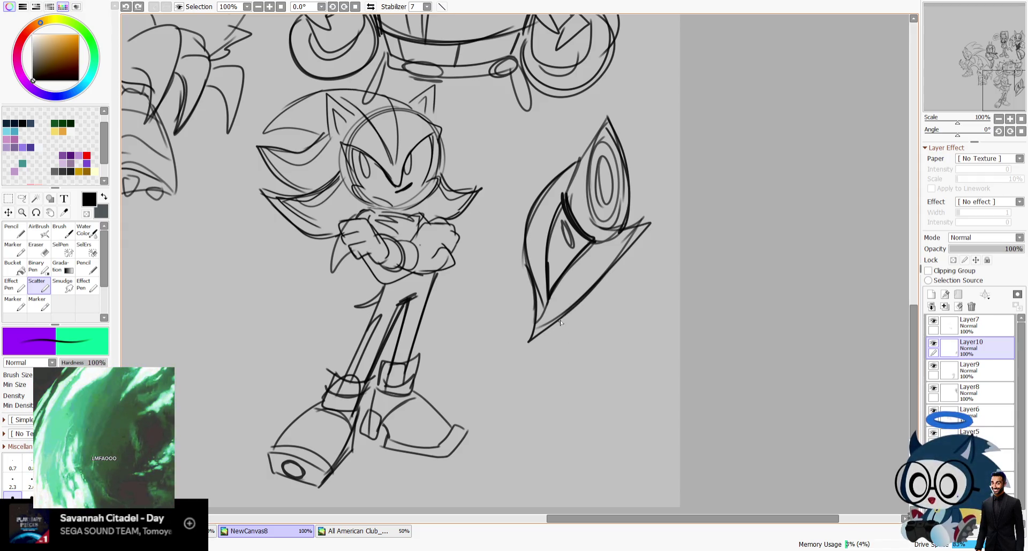
{"action": "left_click_drag", "start_coordinate": [558, 328], "coordinate": [592, 296]}
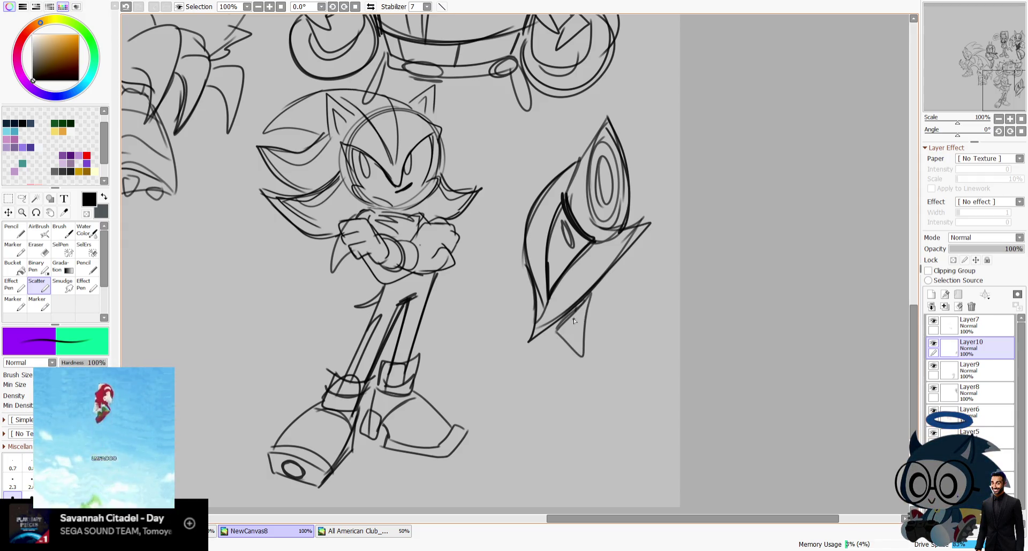
{"action": "left_click_drag", "start_coordinate": [578, 350], "coordinate": [603, 290]}
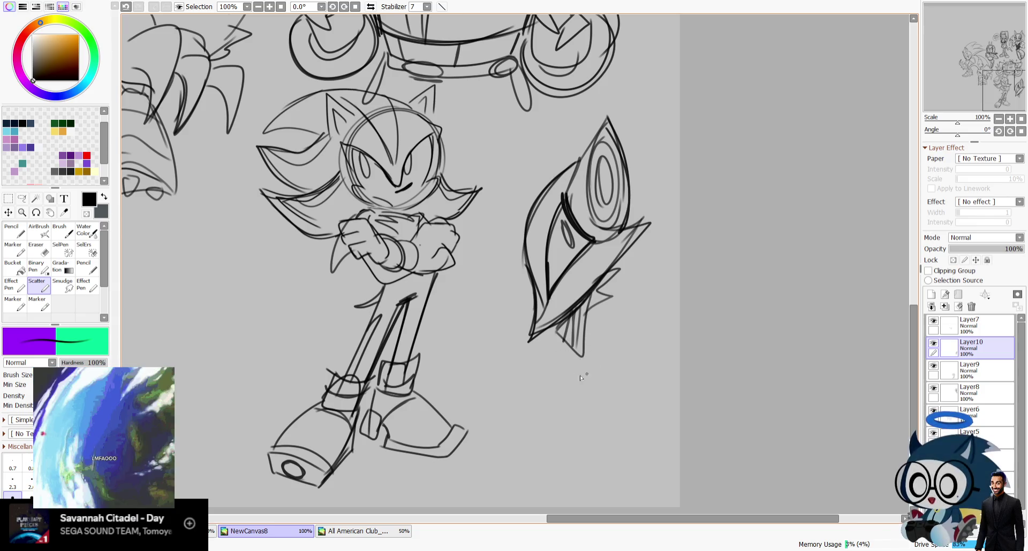
{"action": "left_click_drag", "start_coordinate": [565, 341], "coordinate": [608, 394]}
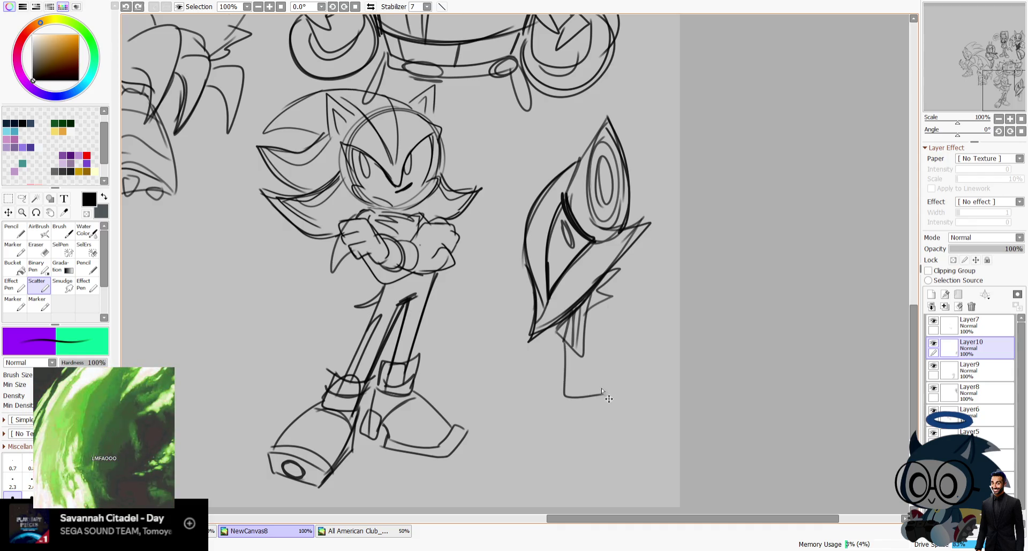
{"action": "key", "text": "ctrl+z"}
{"action": "mouse_move", "coordinate": [614, 281]}
{"action": "left_mouse_down"}
{"action": "mouse_move", "coordinate": [632, 311]}
{"action": "mouse_move", "coordinate": [621, 404]}
{"action": "left_mouse_up"}
{"action": "key", "text": "ctrl+z"}
{"action": "mouse_move", "coordinate": [584, 351]}
{"action": "left_mouse_down"}
{"action": "mouse_move", "coordinate": [591, 369]}
{"action": "mouse_move", "coordinate": [535, 488]}
{"action": "left_mouse_up"}
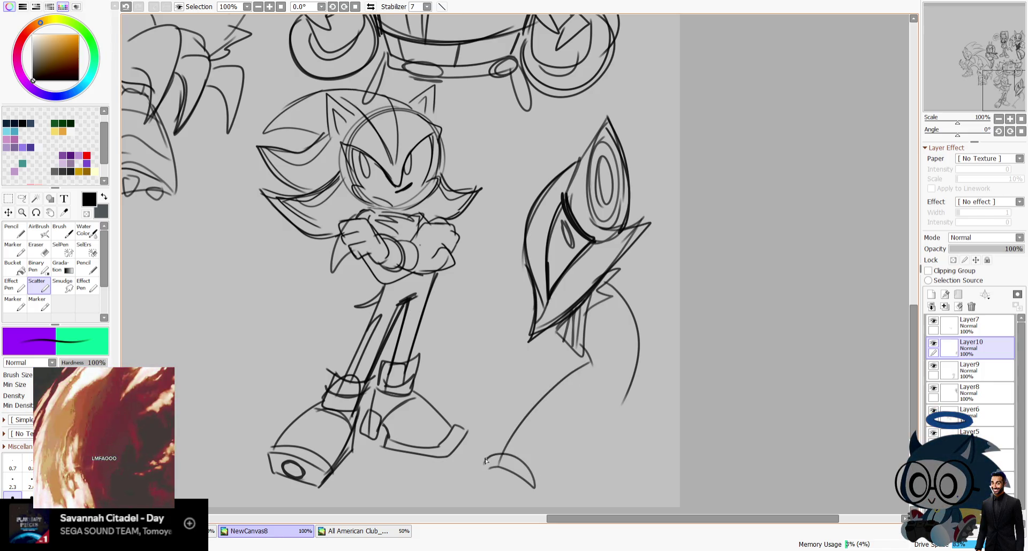
{"action": "key", "text": "ctrl+z"}
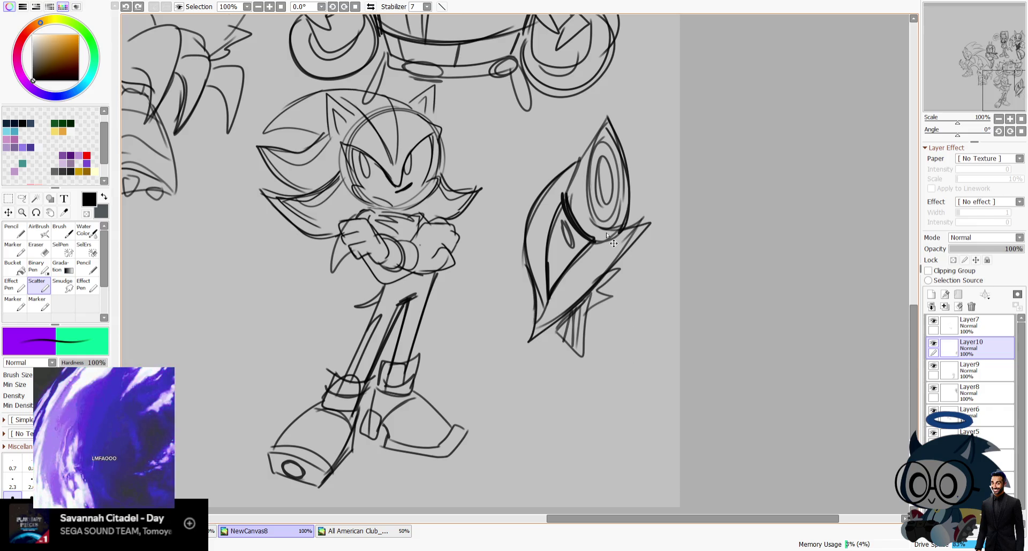
Step: Add a pupil to the eye and darken the left and lower-left outlines in a mirrored view
{"action": "left_click_drag", "start_coordinate": [566, 223], "coordinate": [565, 223]}
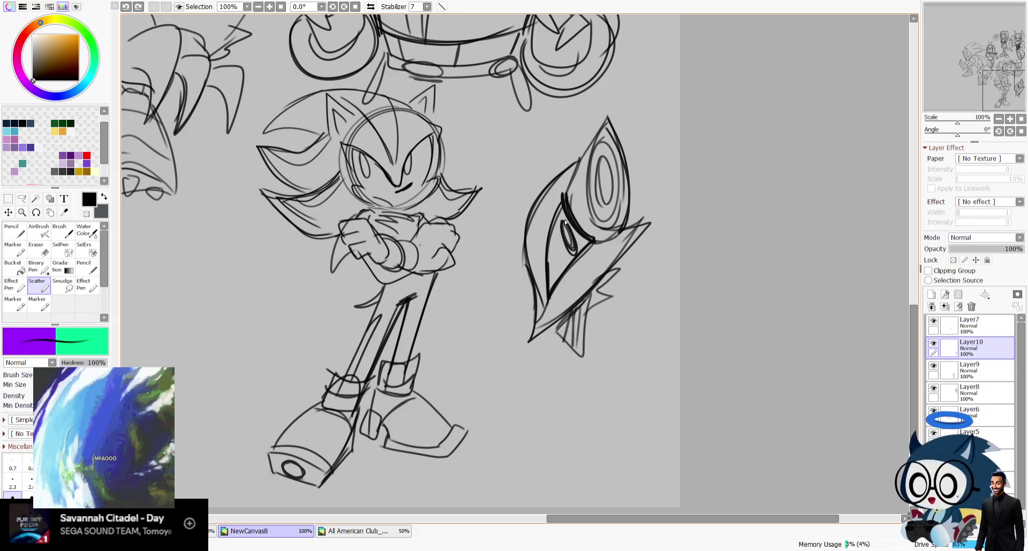
{"action": "left_click_drag", "start_coordinate": [584, 152], "coordinate": [533, 302]}
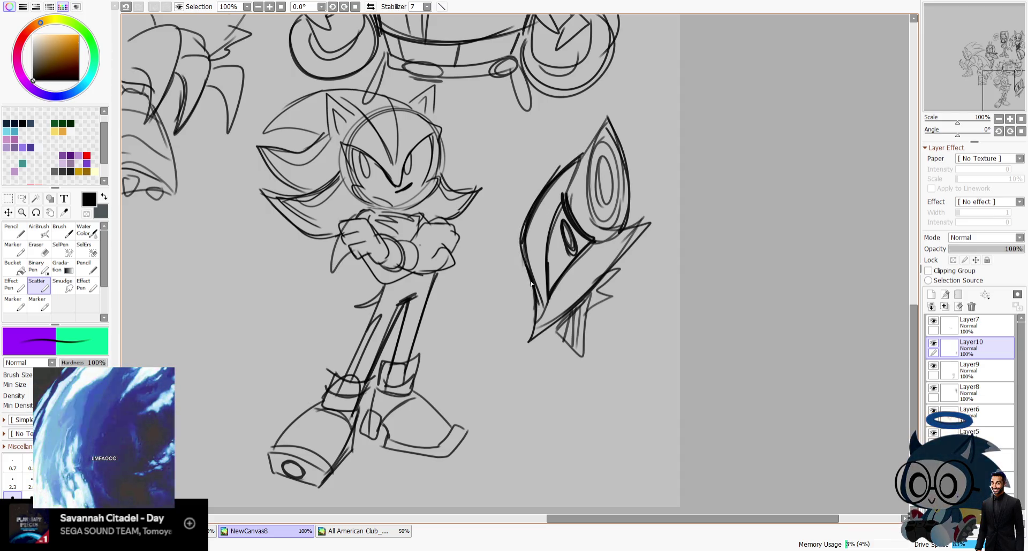
{"action": "key", "text": "h"}
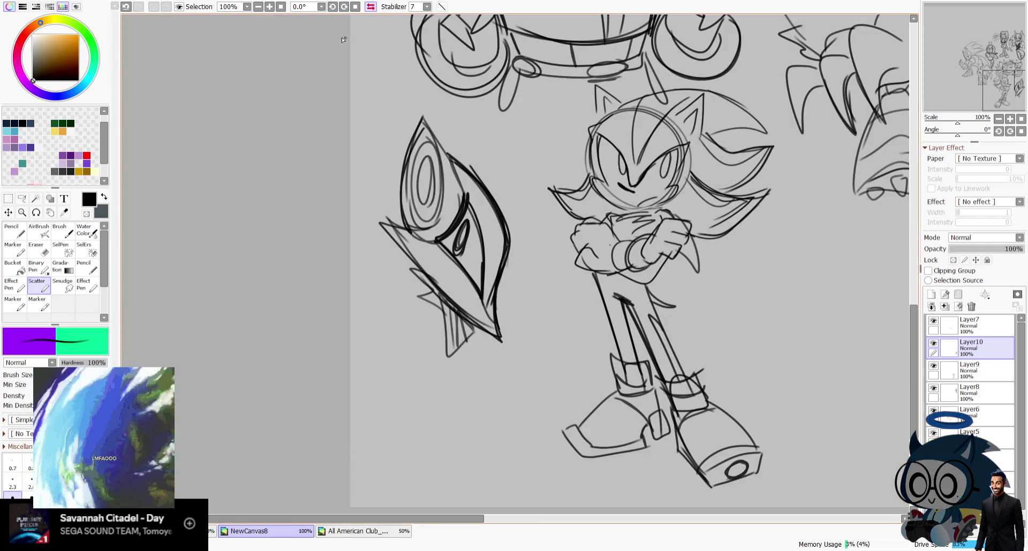
{"action": "left_click_drag", "start_coordinate": [381, 223], "coordinate": [471, 327]}
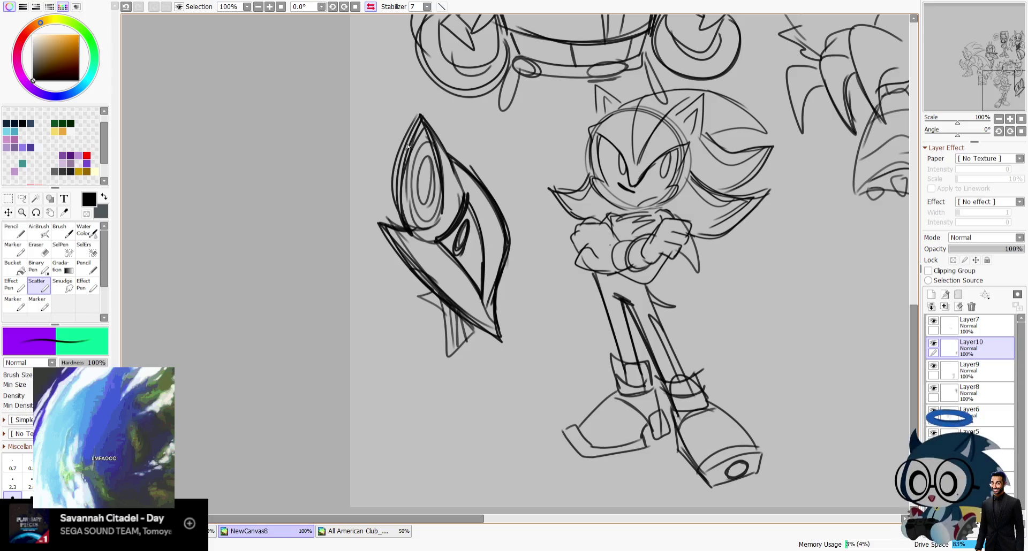
{"action": "key", "text": "h"}
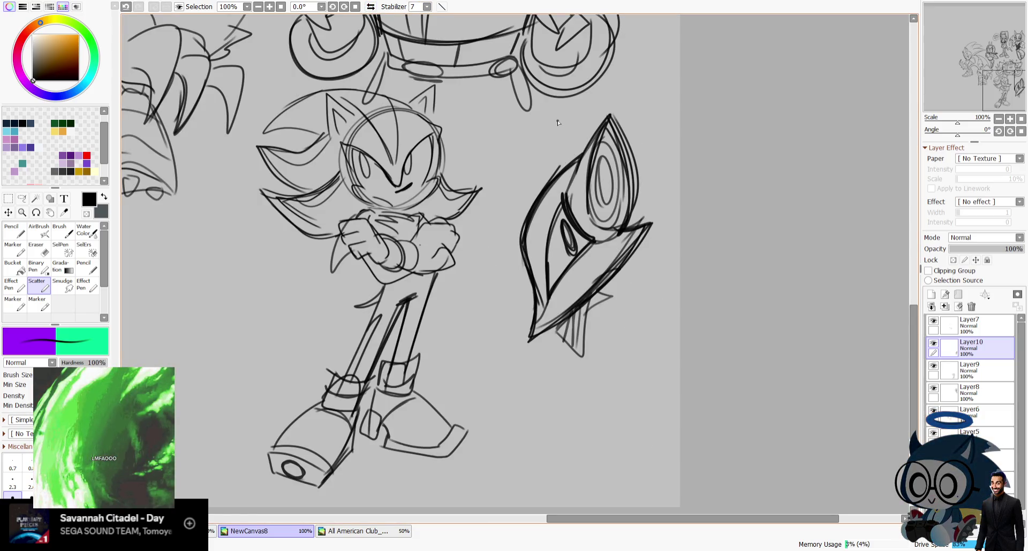
Step: Show metshad.sai2 at 100% and sample the robot body's dark grey for the Pencil
{"action": "left_click", "coordinate": [971, 307]}
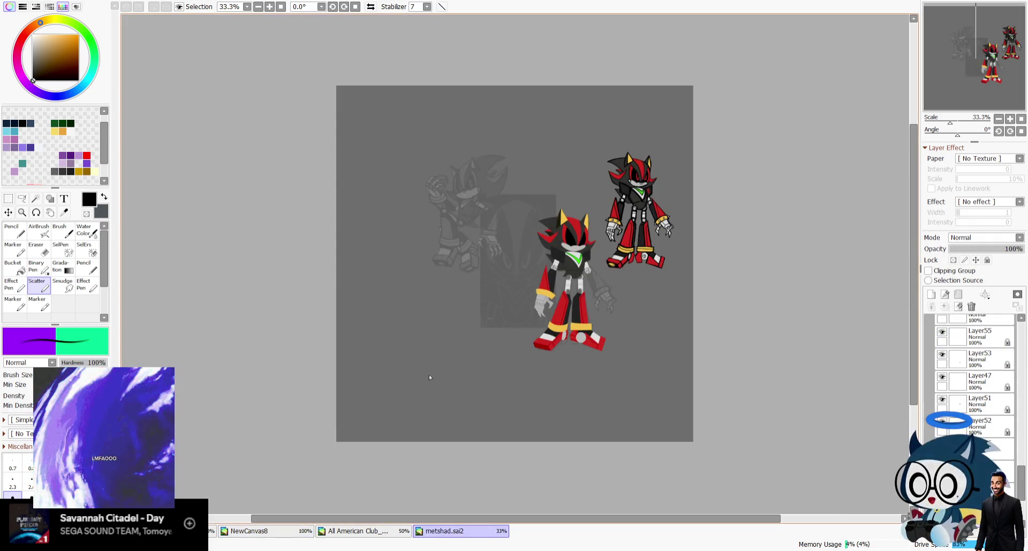
{"action": "left_click", "coordinate": [1009, 119]}
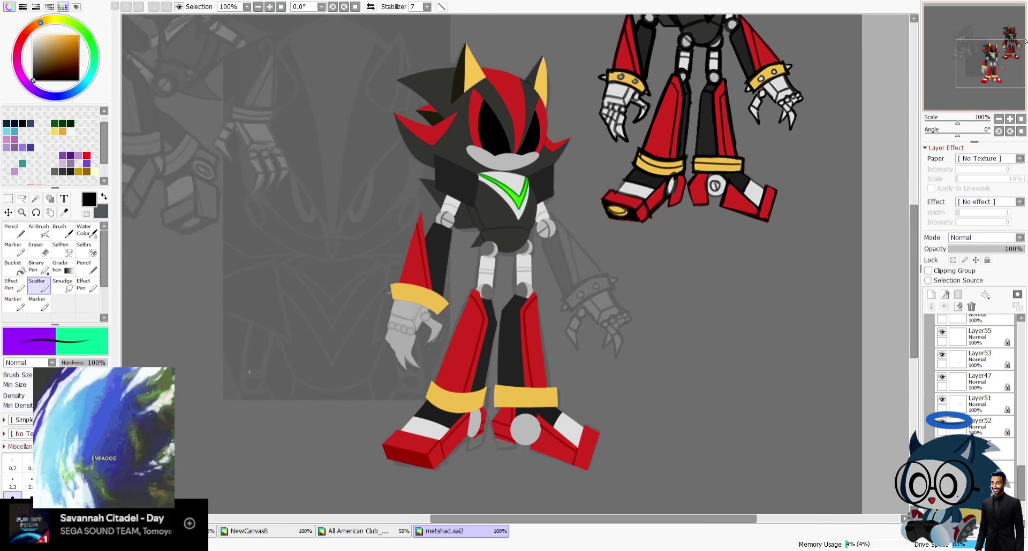
{"action": "left_click", "coordinate": [60, 231]}
{"action": "left_click", "coordinate": [63, 212]}
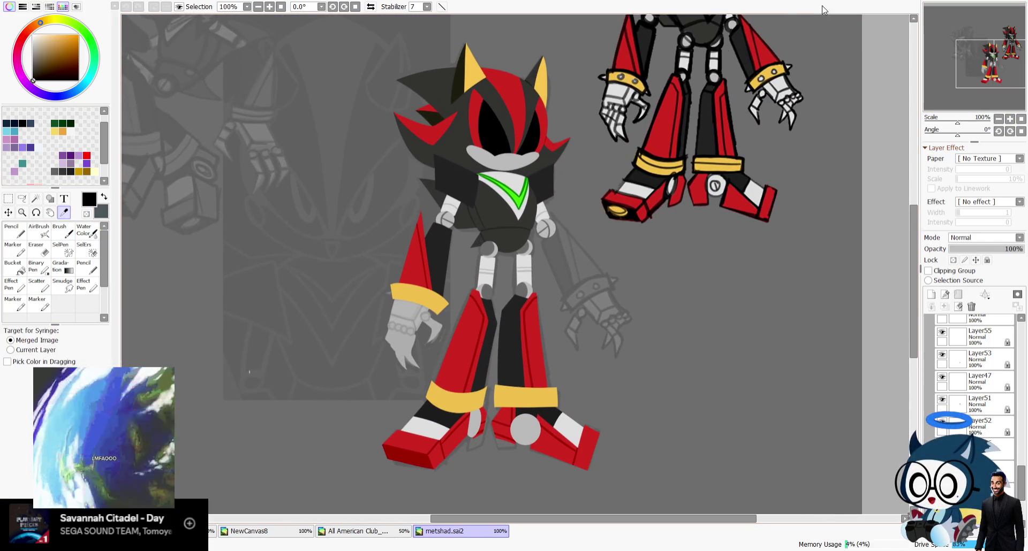
{"action": "left_click", "coordinate": [370, 7]}
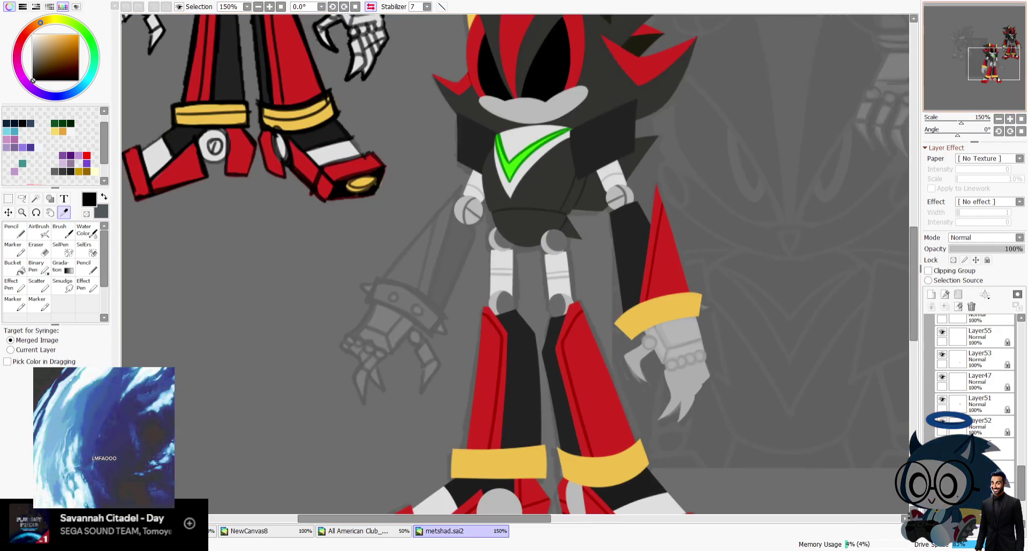
{"action": "scroll", "coordinate": [691, 253], "scroll_direction": "up", "scroll_amount": 1}
{"action": "left_click", "coordinate": [691, 254]}
{"action": "key", "text": "n"}
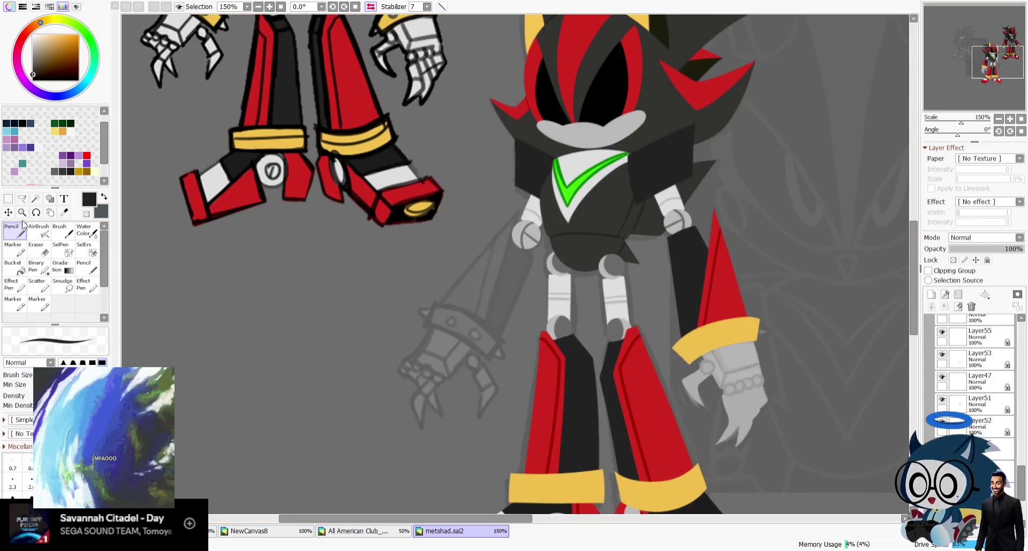
{"action": "scroll", "coordinate": [1023, 485], "scroll_direction": "down", "scroll_amount": 3}
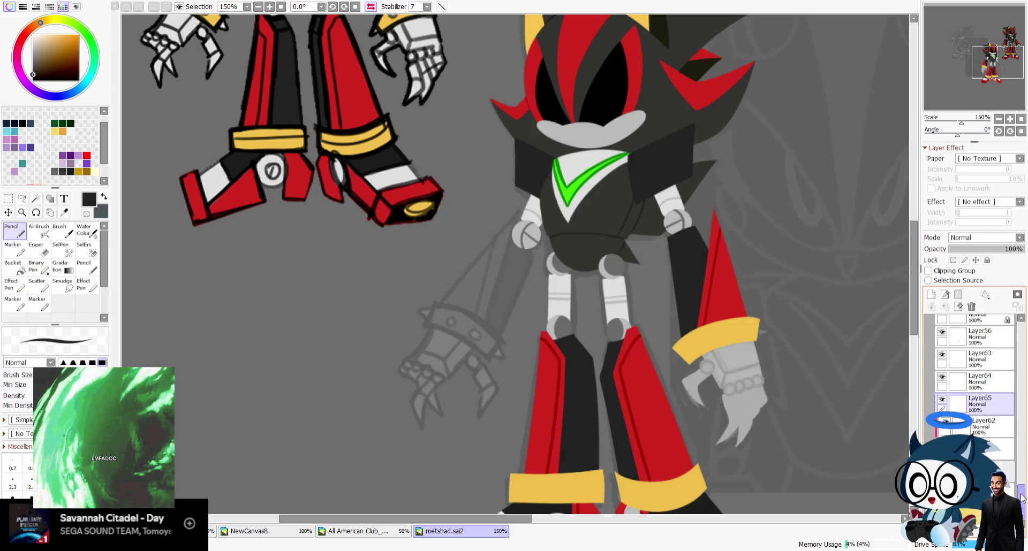
Step: Select Layer55, vector layer Shape3, then Layer47 in the Layers panel
{"action": "scroll", "coordinate": [1021, 471], "scroll_direction": "up", "scroll_amount": 2}
{"action": "scroll", "coordinate": [1021, 478], "scroll_direction": "up", "scroll_amount": 3}
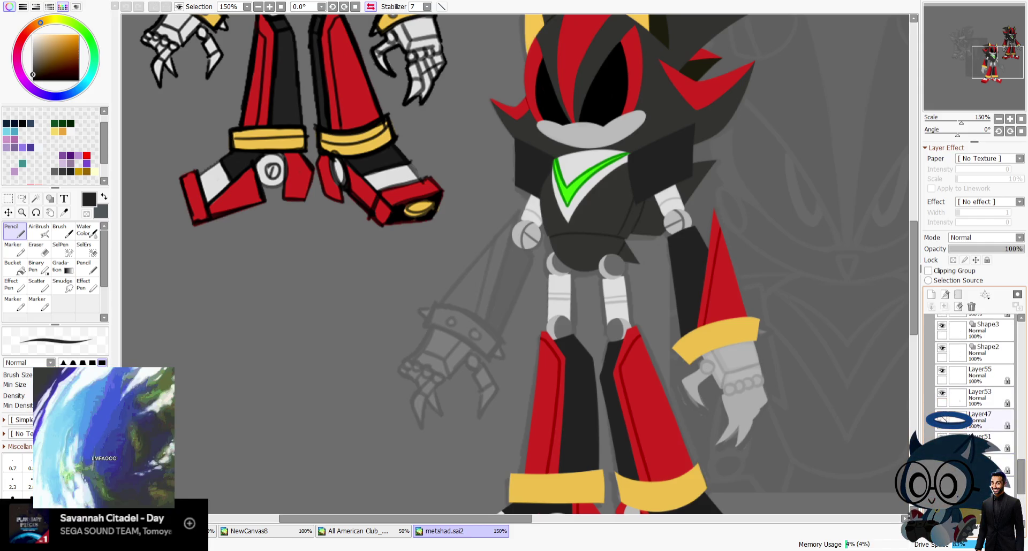
{"action": "left_click", "coordinate": [943, 373]}
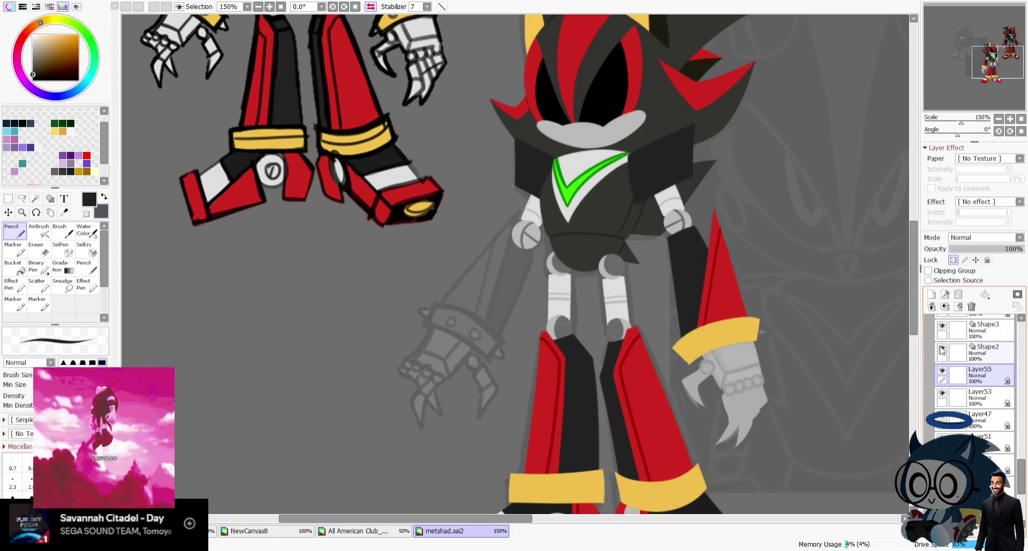
{"action": "left_click", "coordinate": [950, 329]}
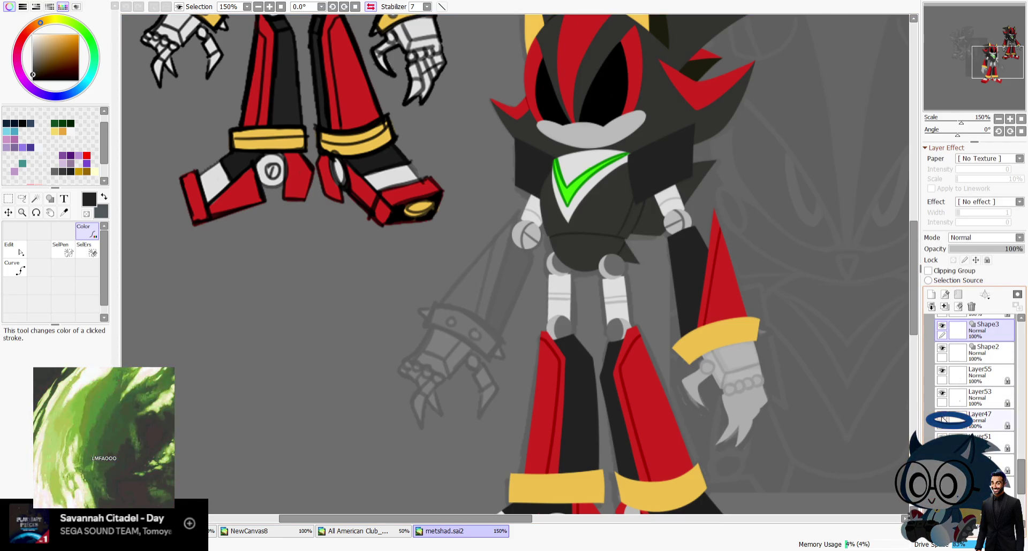
{"action": "left_click", "coordinate": [990, 424]}
{"action": "scroll", "coordinate": [1023, 320], "scroll_direction": "up", "scroll_amount": 5}
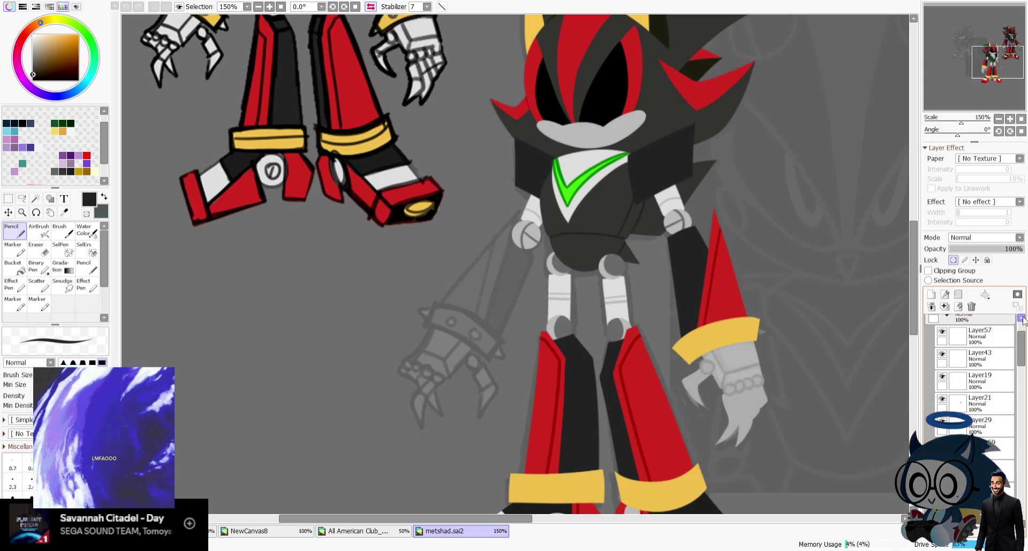
Step: Pan to the faded grey robot sketch and collapse Folder2 in the layer list
{"action": "scroll", "coordinate": [999, 46], "scroll_direction": "down", "scroll_amount": 1}
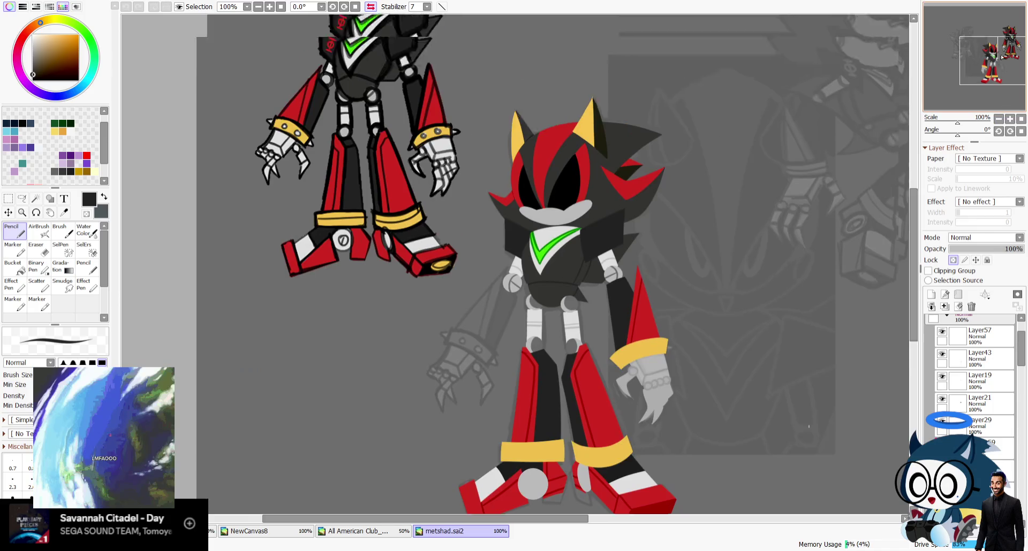
{"action": "left_click_drag", "start_coordinate": [999, 46], "coordinate": [1000, 38]}
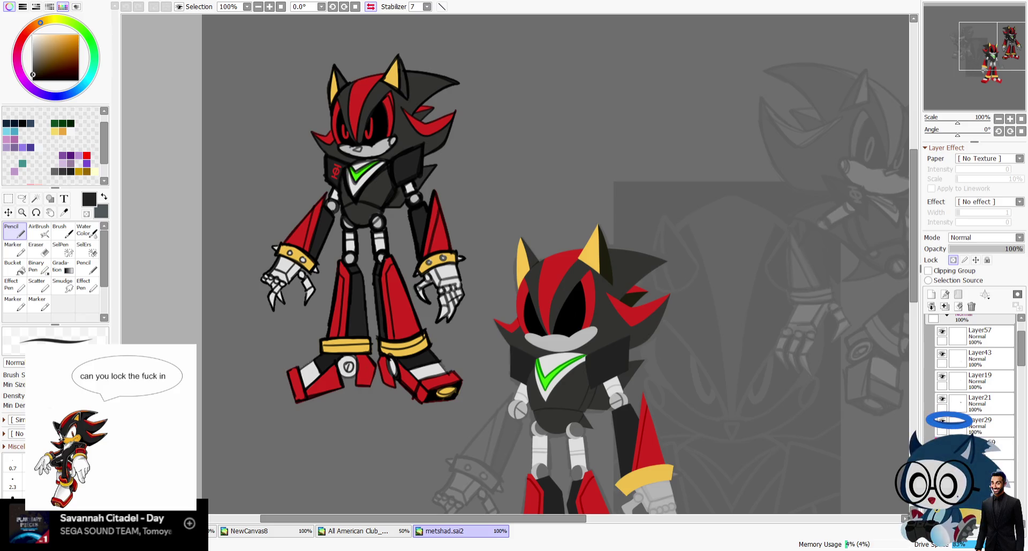
{"action": "mouse_move", "coordinate": [984, 68]}
{"action": "left_mouse_down"}
{"action": "mouse_move", "coordinate": [1001, 62]}
{"action": "mouse_move", "coordinate": [975, 36]}
{"action": "left_mouse_up"}
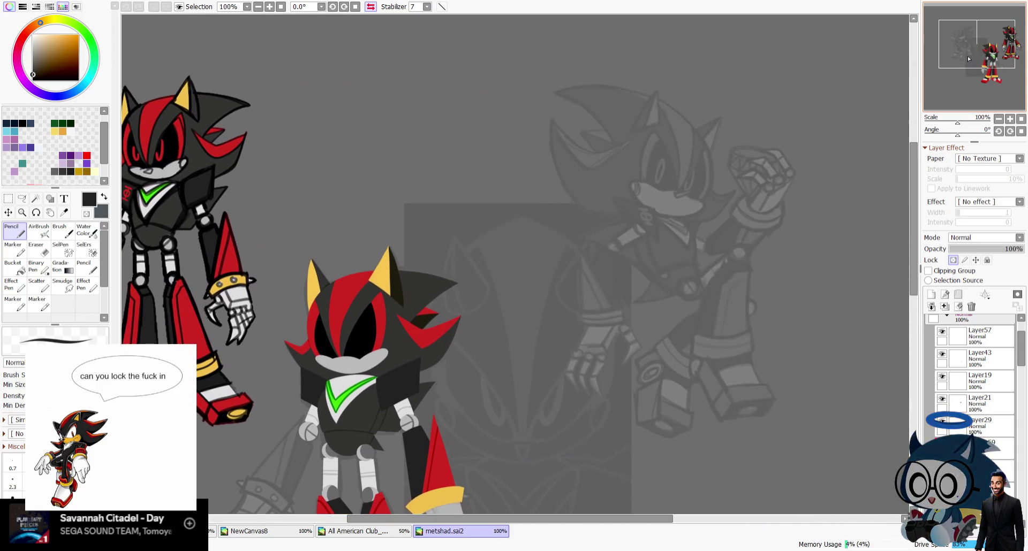
{"action": "left_click_drag", "start_coordinate": [1021, 357], "coordinate": [1022, 327]}
{"action": "left_click", "coordinate": [947, 365]}
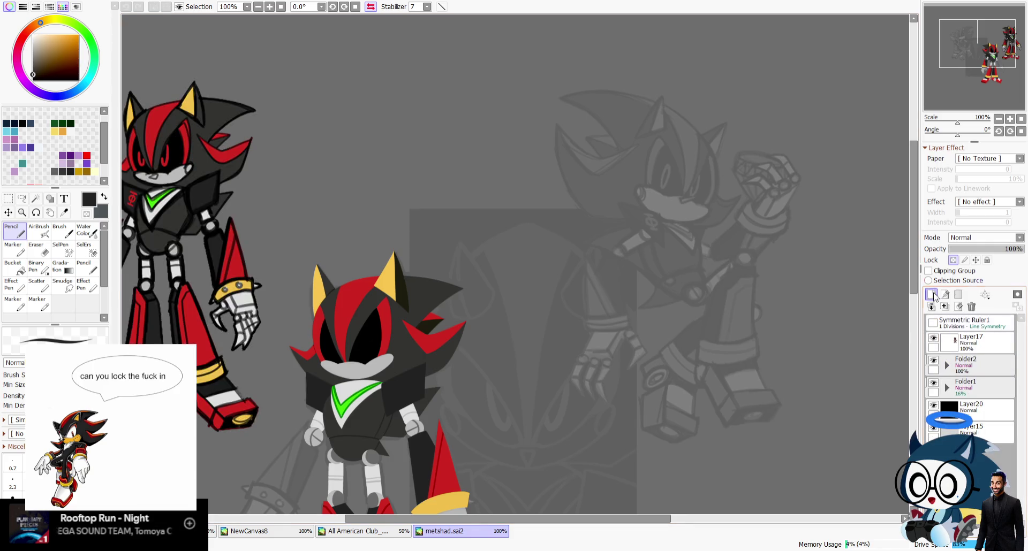
Step: Move Layer8 out of the 16% Folder1 and select it, showing 100% opacity
{"action": "left_click", "coordinate": [946, 388]}
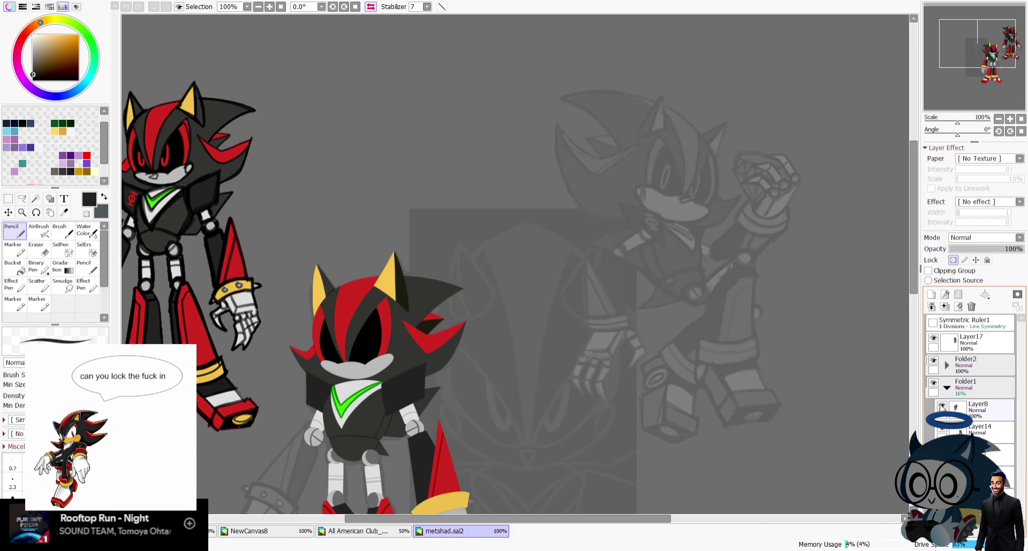
{"action": "left_click", "coordinate": [949, 391]}
{"action": "left_click", "coordinate": [948, 388]}
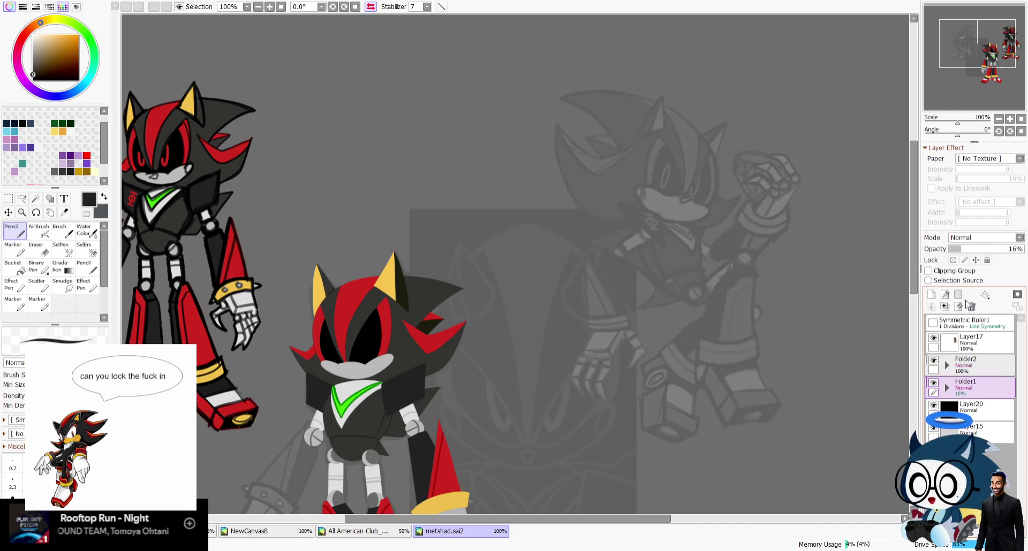
{"action": "left_click", "coordinate": [947, 388]}
{"action": "left_click_drag", "start_coordinate": [964, 408], "coordinate": [962, 383]}
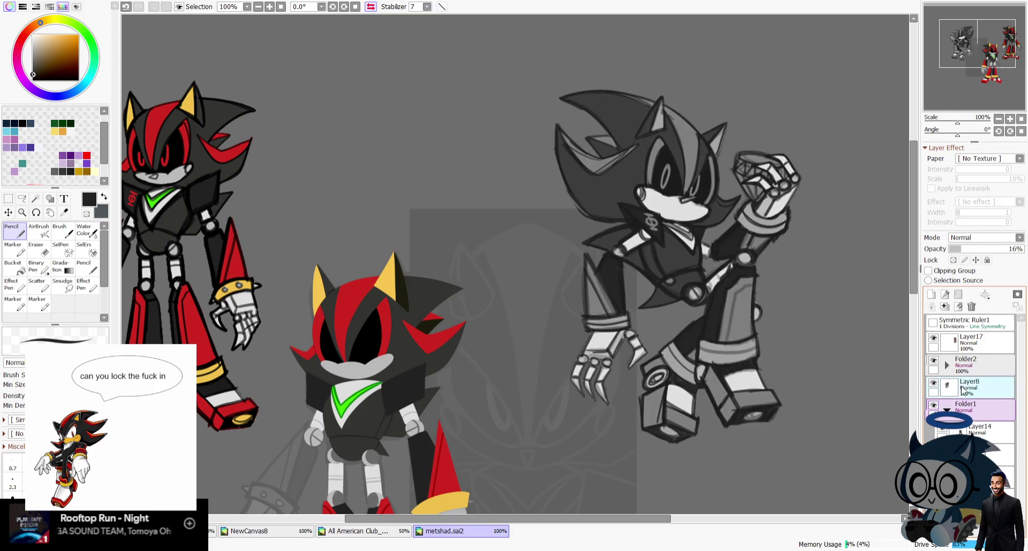
{"action": "left_click", "coordinate": [962, 390]}
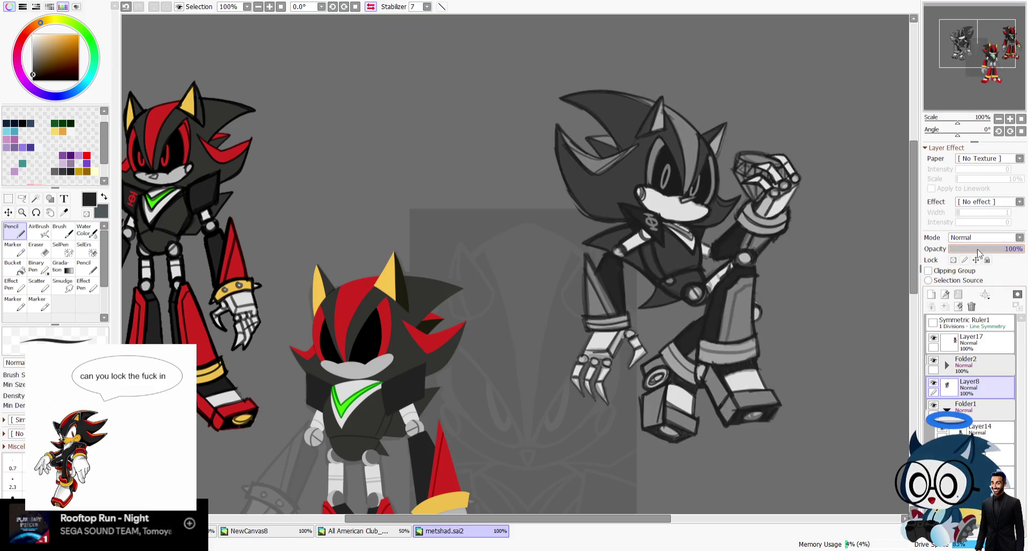